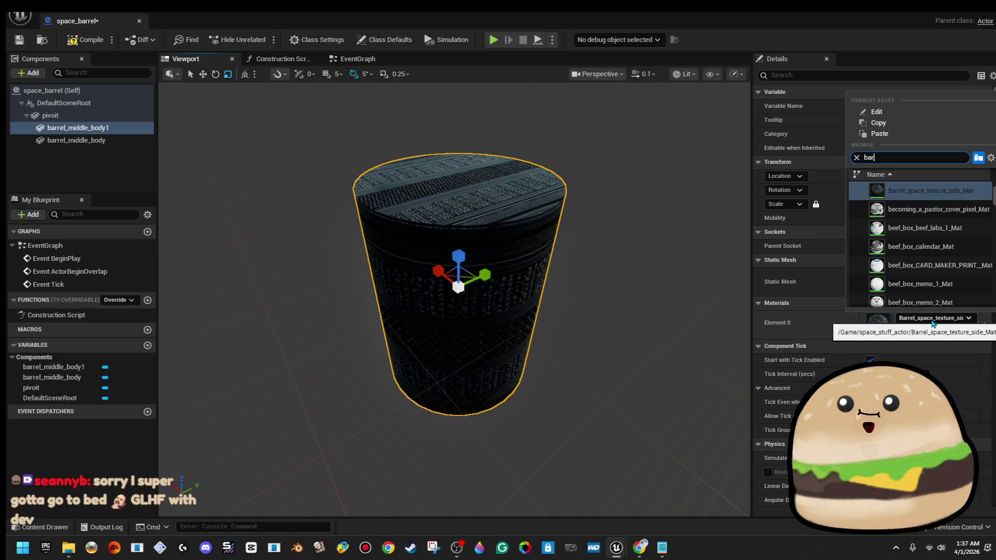
# Step: Apply space_ship_barrel_round to barrel_middle_body1 and shorten it to Z scale 12.717346
pyautogui.click(924, 207)
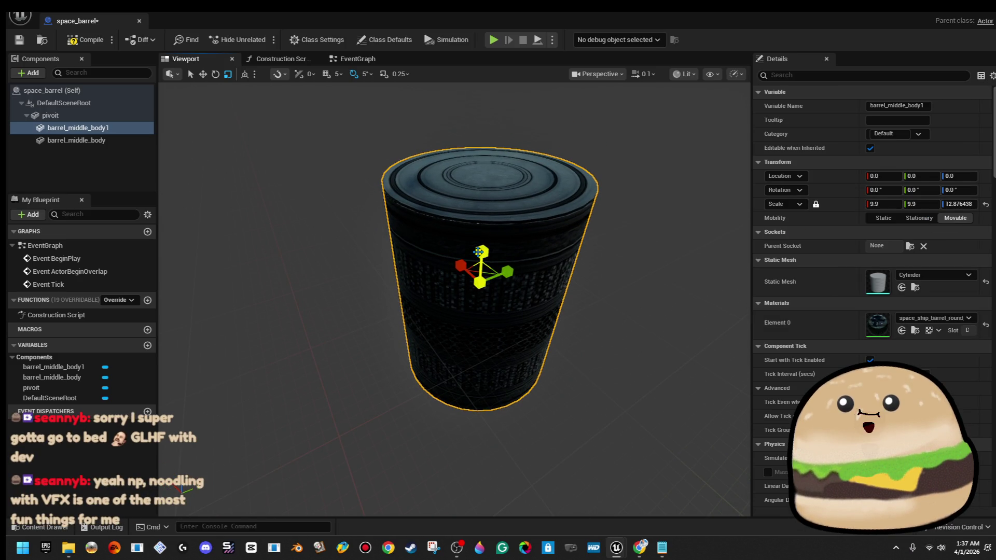
pyautogui.moveTo(477, 251)
pyautogui.mouseDown()
pyautogui.moveTo(498, 208)
pyautogui.moveTo(532, 268)
pyautogui.moveTo(519, 226)
pyautogui.mouseUp()
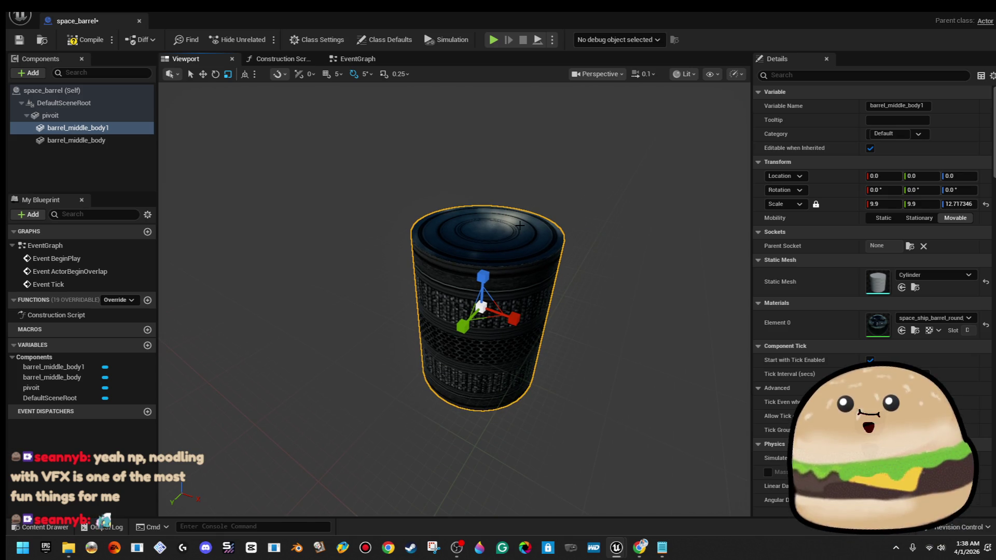
pyautogui.moveTo(520, 225); pyautogui.dragTo(517, 200)
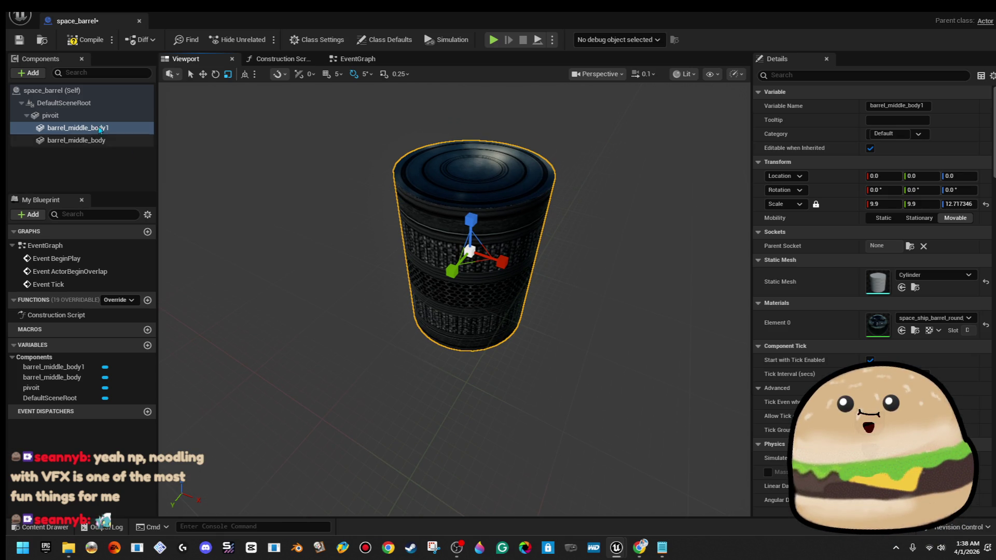
# Step: Rename the barrel_middle_body1 component to barrel_topANDbottom
pyautogui.rightClick(115, 128)
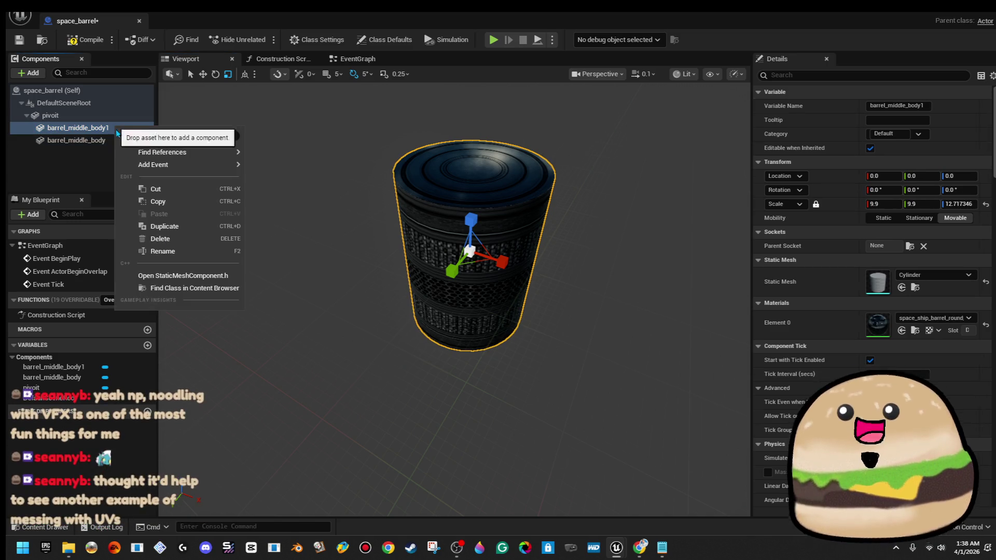
pyautogui.click(197, 251)
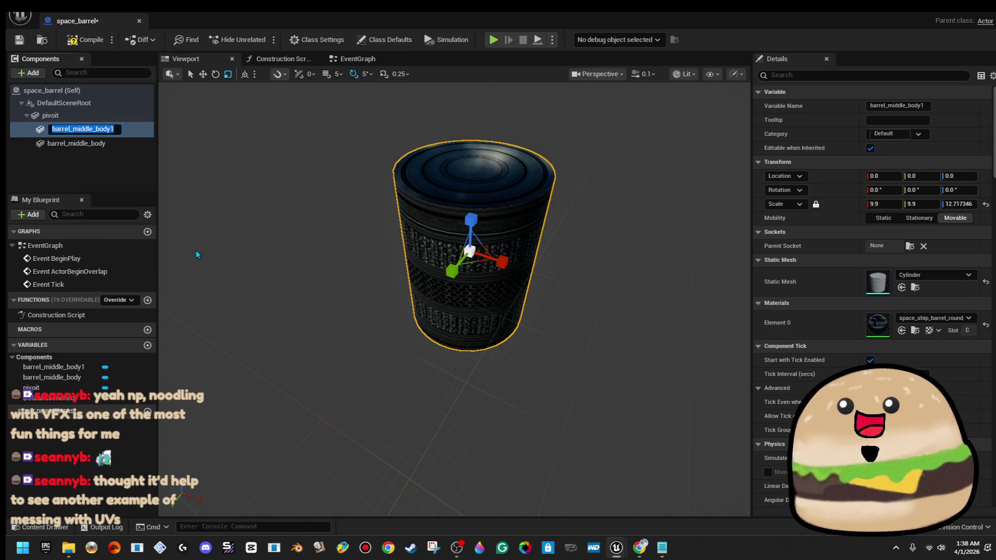
pyautogui.press('End')
pyautogui.press('BackSpace')
pyautogui.press('BackSpace')
pyautogui.press('BackSpace')
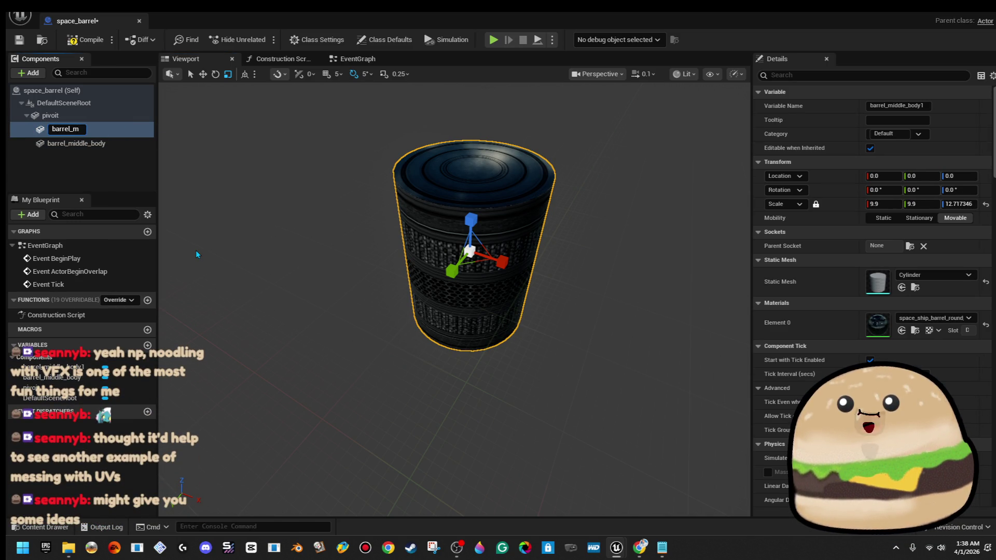
pyautogui.write('ANDb')
pyautogui.write('ottom')
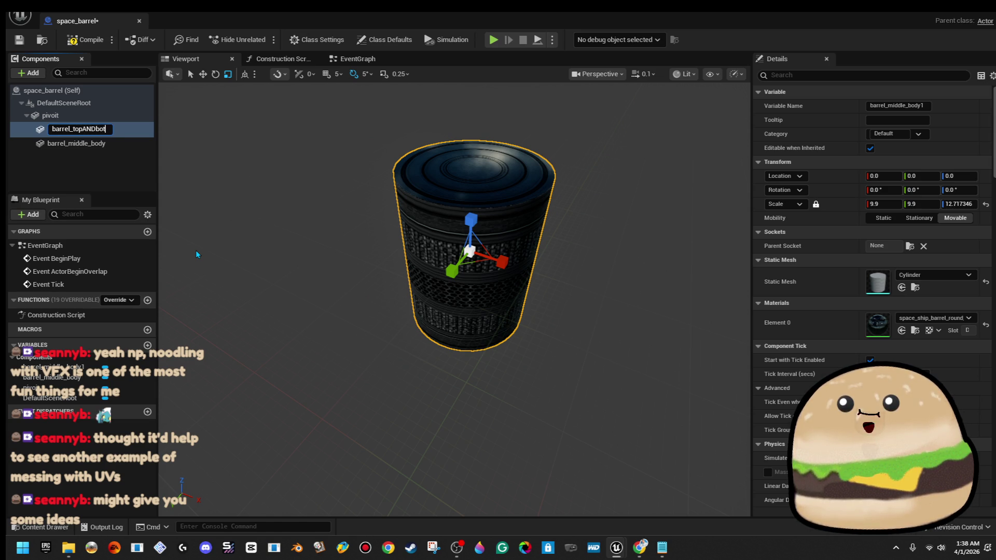
pyautogui.press('Return')
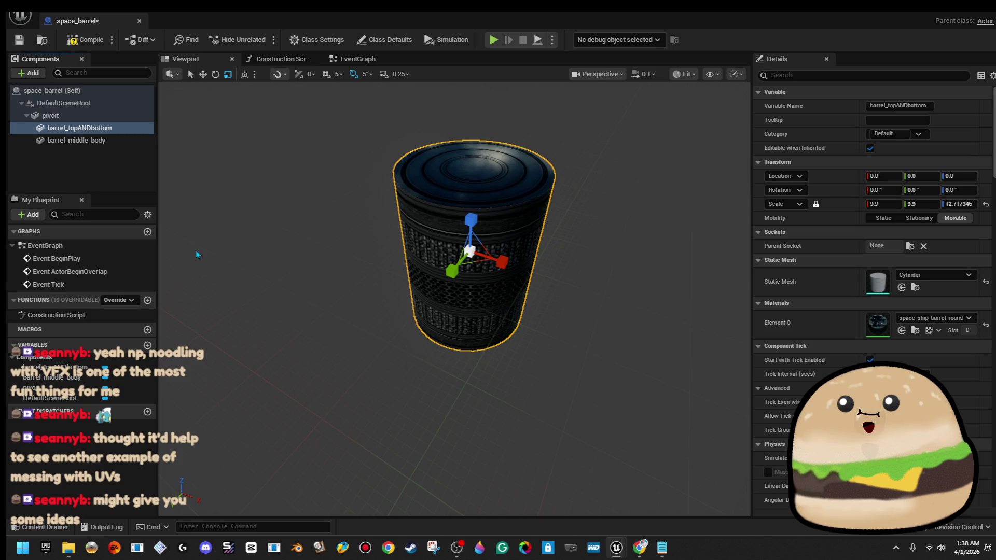
# Step: Duplicate the barrel_middle_body component
pyautogui.rightClick(75, 131)
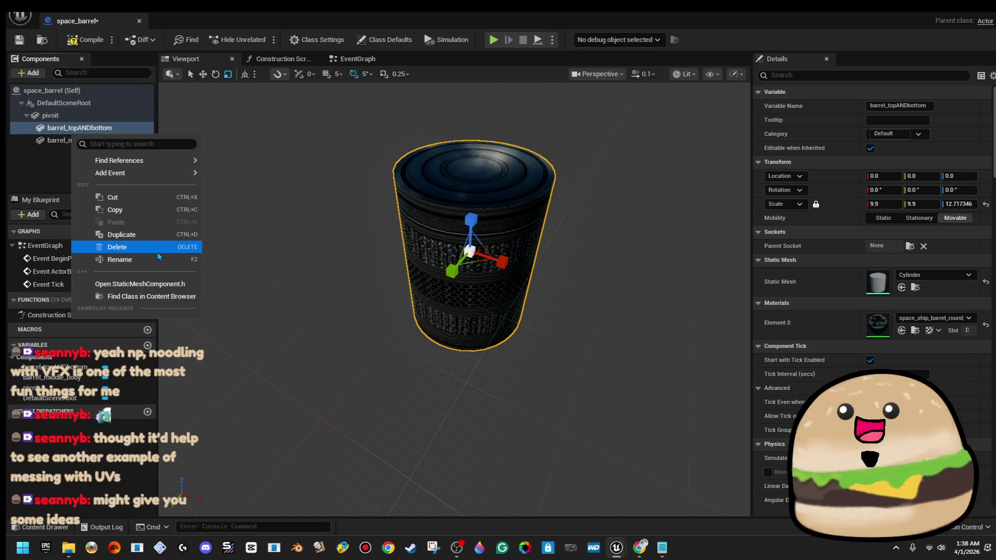
pyautogui.click(136, 141)
pyautogui.click(133, 141)
pyautogui.rightClick(131, 141)
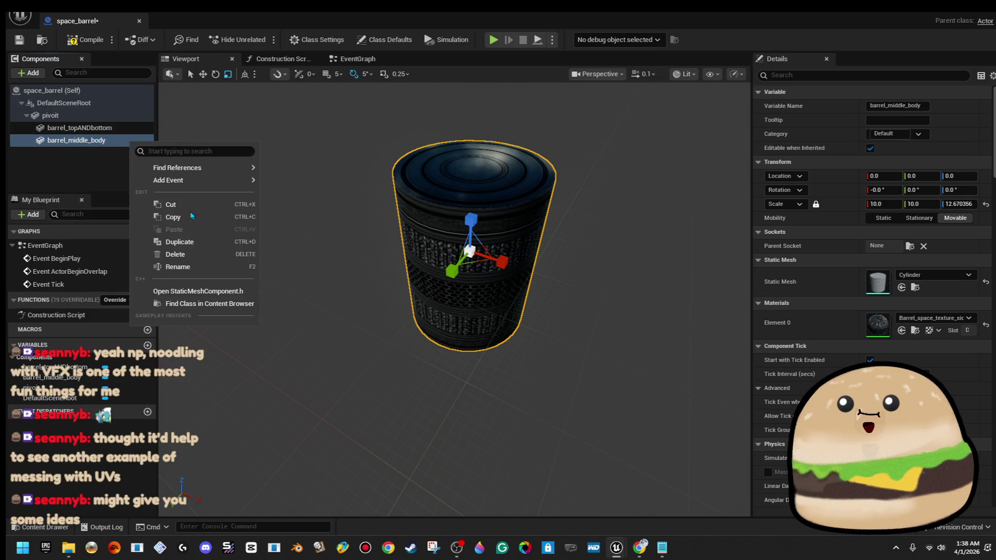
pyautogui.click(211, 243)
pyautogui.write('barrel_LIGHT')
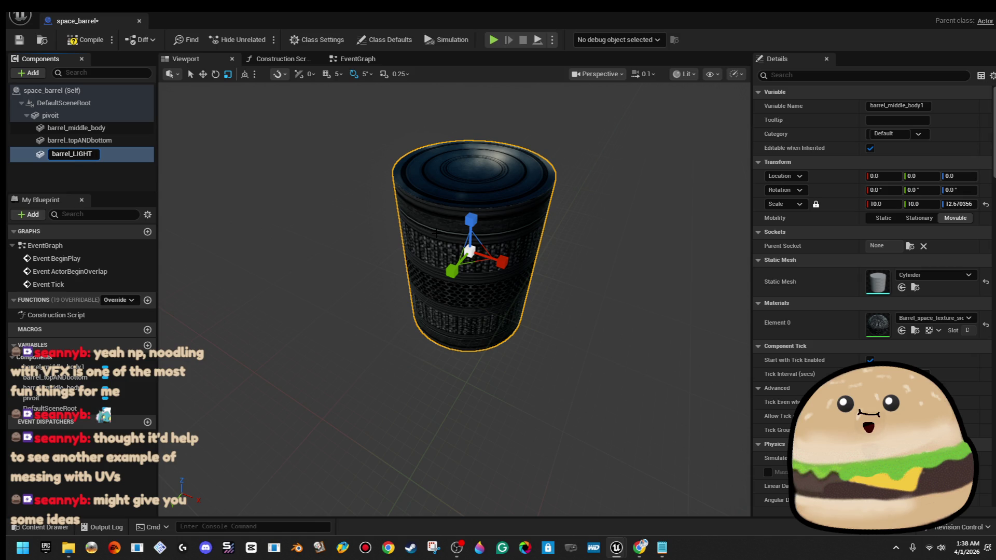
# Step: Name the copy barrel_LIGHT and give it the glow-orange material
pyautogui.press('Return')
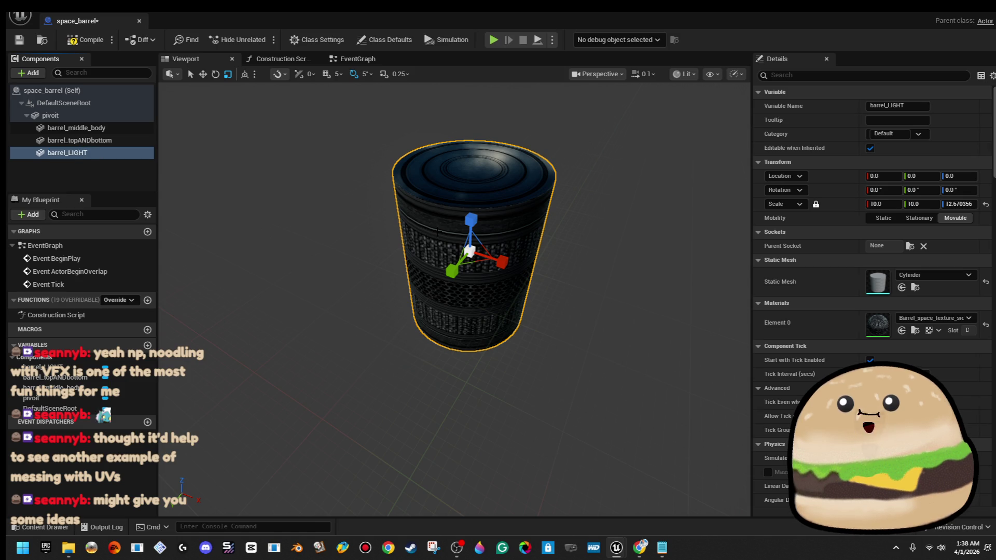
pyautogui.click(951, 318)
pyautogui.write('gl')
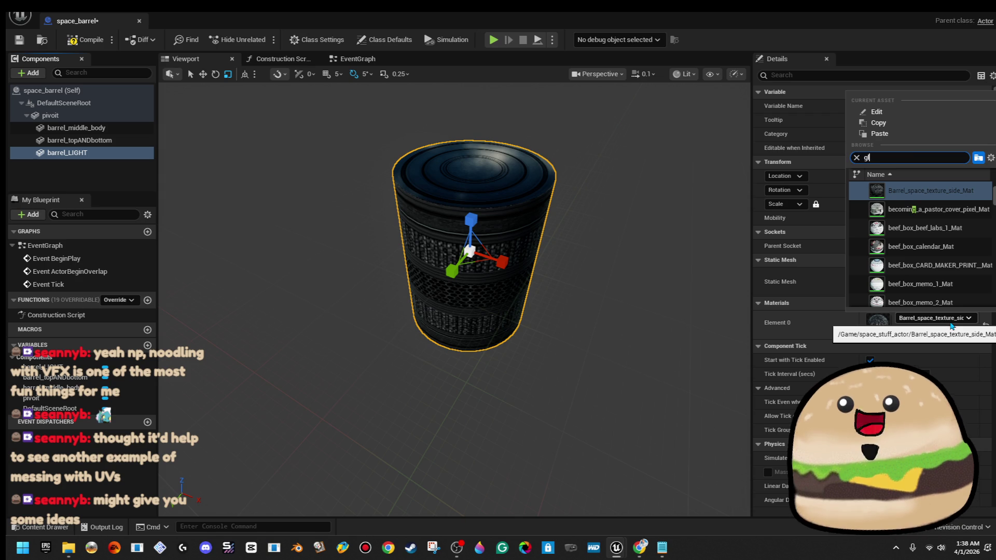
pyautogui.write('ow_o')
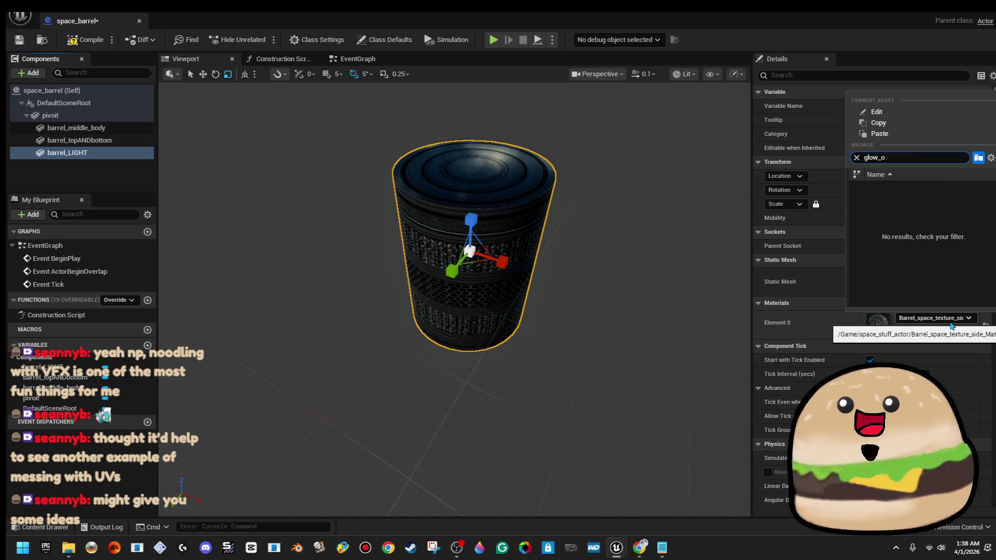
pyautogui.press('BackSpace')
pyautogui.press('BackSpace')
pyautogui.write(' or')
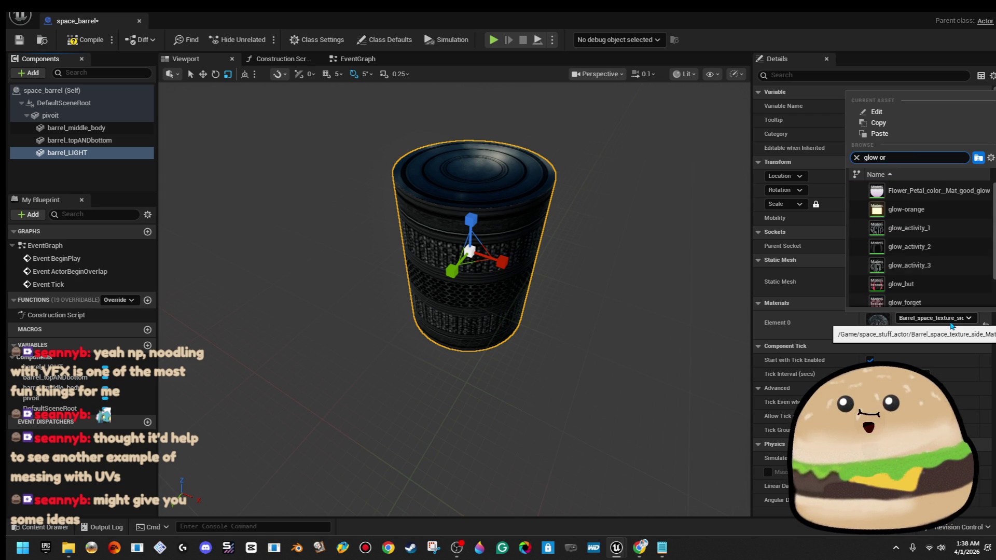
pyautogui.press('Down')
pyautogui.press('Down')
pyautogui.press('Return')
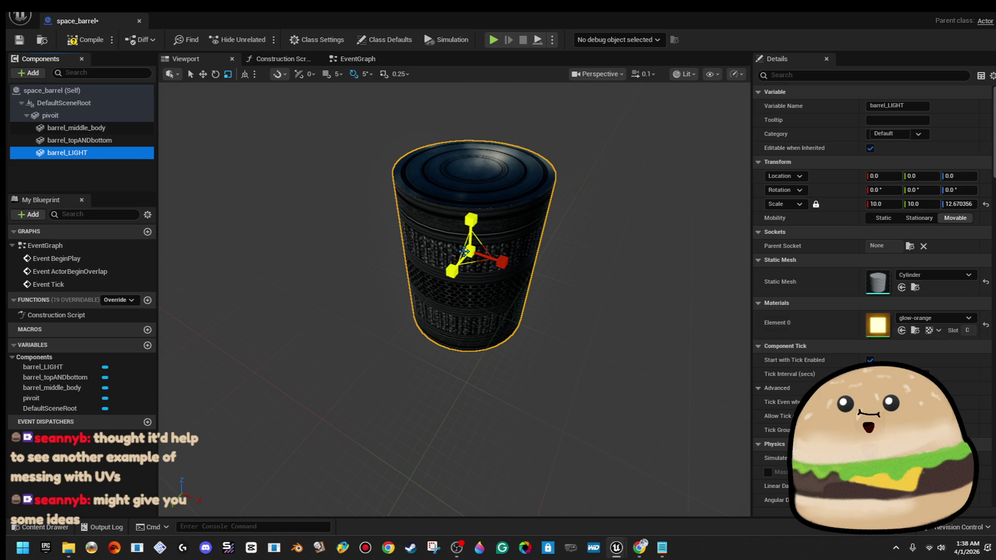
# Step: Flatten barrel_LIGHT to a thin ring at Z scale 0.311406 and raise it near the barrel's top
pyautogui.moveTo(469, 254); pyautogui.dragTo(472, 255)
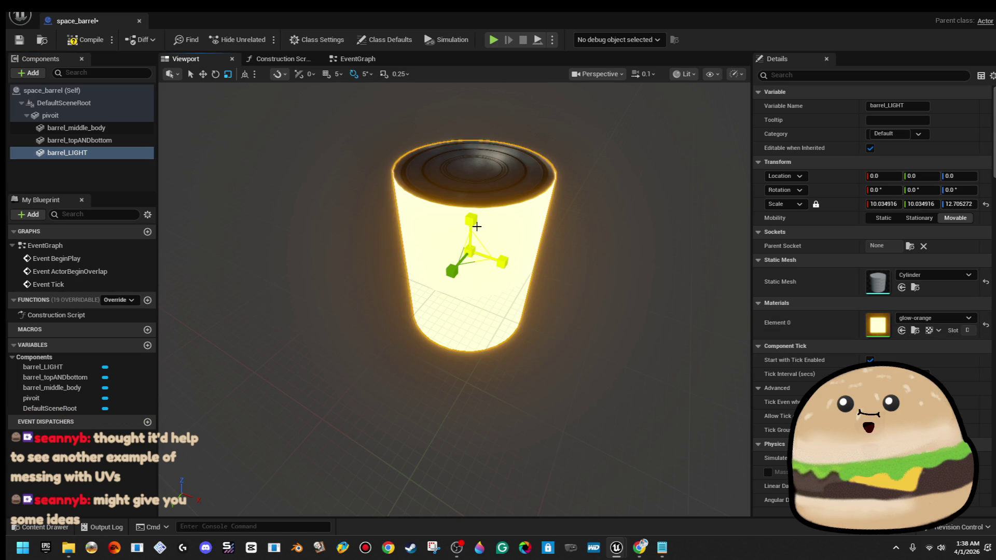
pyautogui.moveTo(470, 220); pyautogui.dragTo(470, 259)
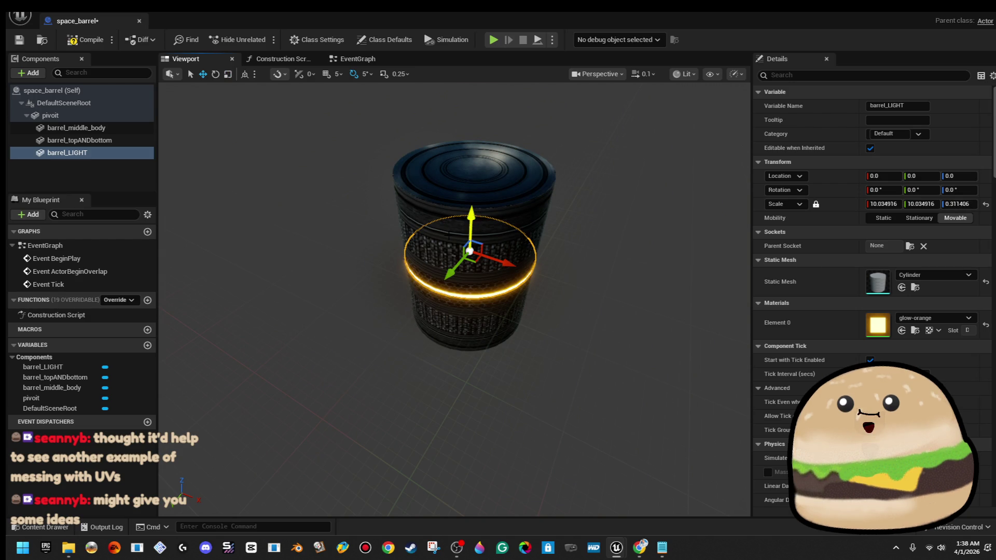
pyautogui.scroll(6, 465, 220)
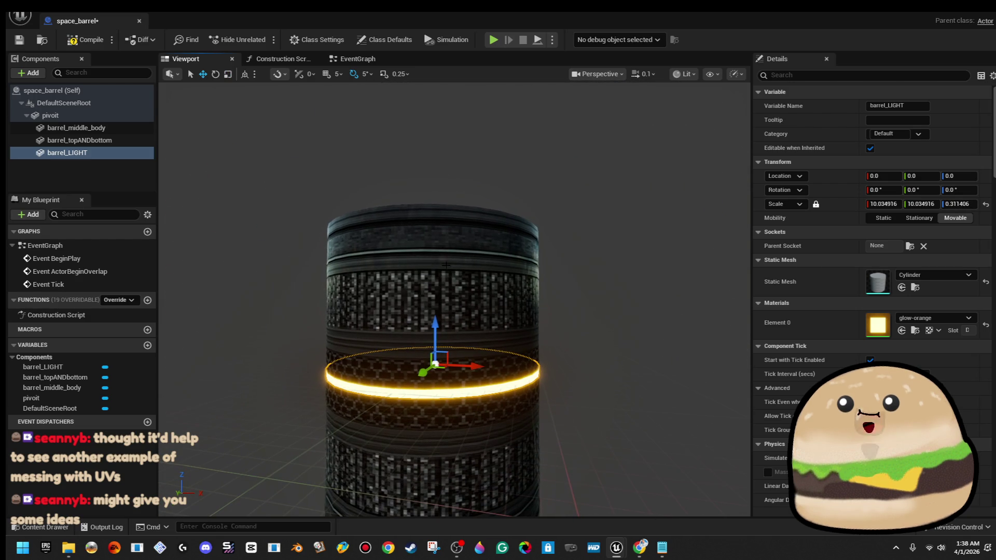
pyautogui.moveTo(433, 316); pyautogui.dragTo(439, 225)
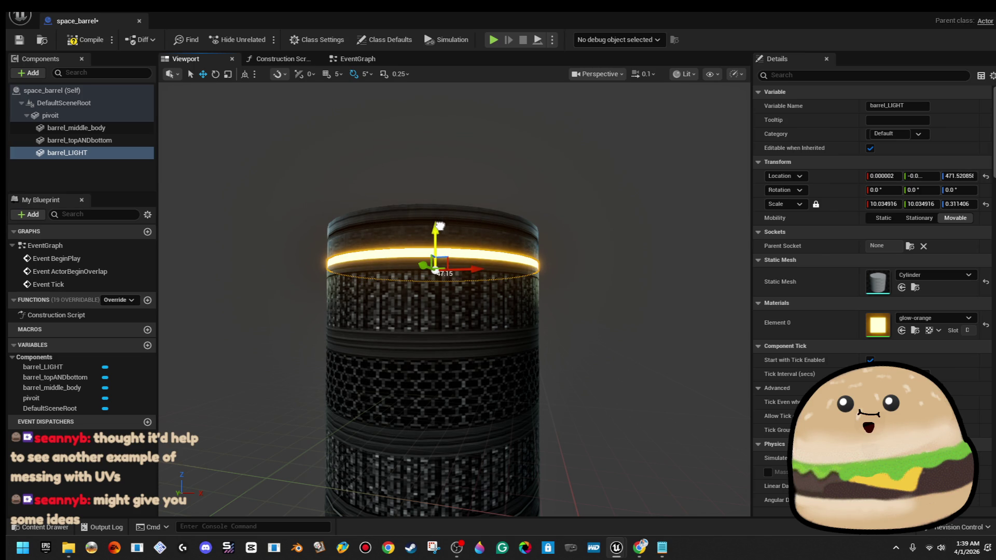
pyautogui.moveTo(440, 226)
pyautogui.mouseDown()
pyautogui.moveTo(456, 244)
pyautogui.moveTo(435, 208)
pyautogui.moveTo(446, 290)
pyautogui.moveTo(466, 208)
pyautogui.moveTo(523, 165)
pyautogui.moveTo(536, 136)
pyautogui.moveTo(537, 181)
pyautogui.mouseUp()
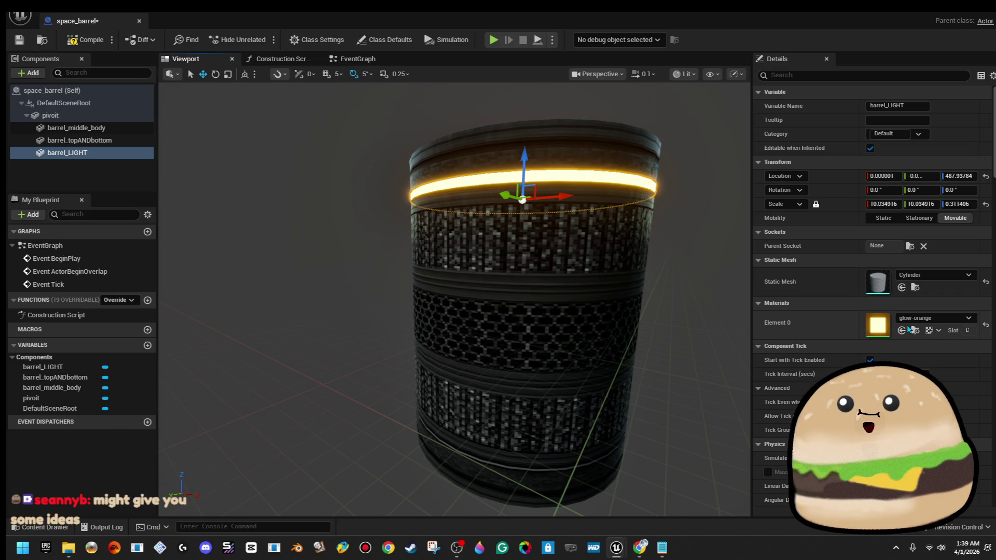
# Step: Change the glowing ring's material to redglow
pyautogui.click(926, 318)
pyautogui.write('red glow')
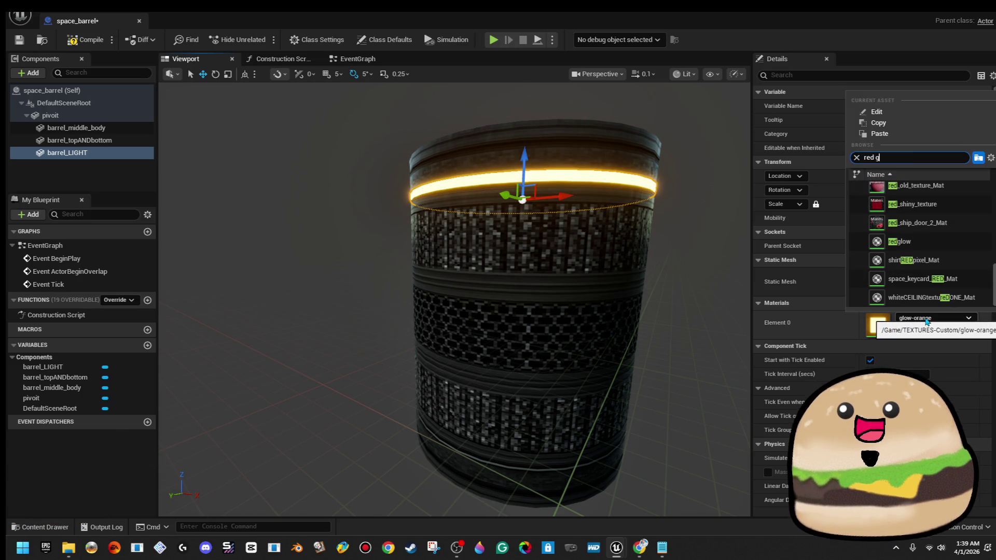
pyautogui.press('Return')
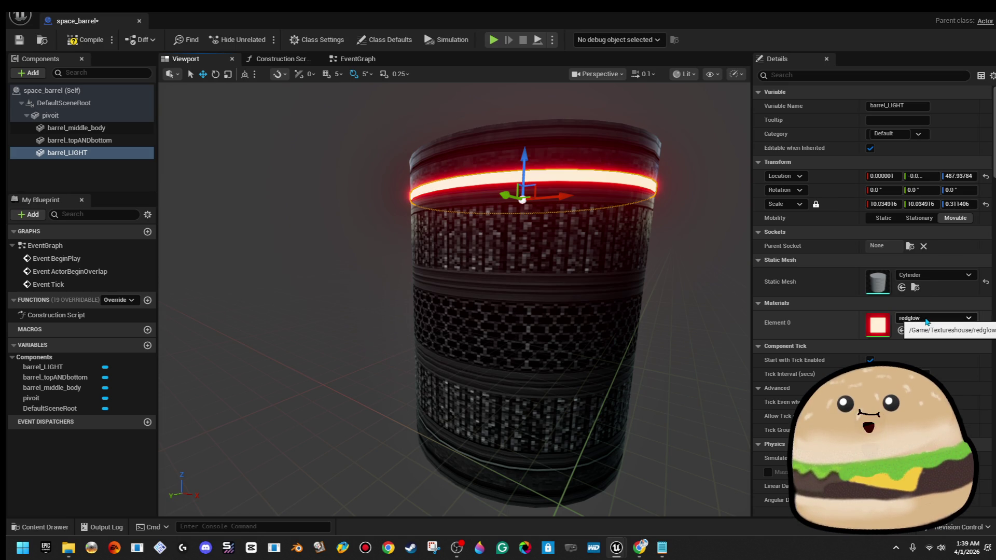
pyautogui.scroll(-5, 519, 260)
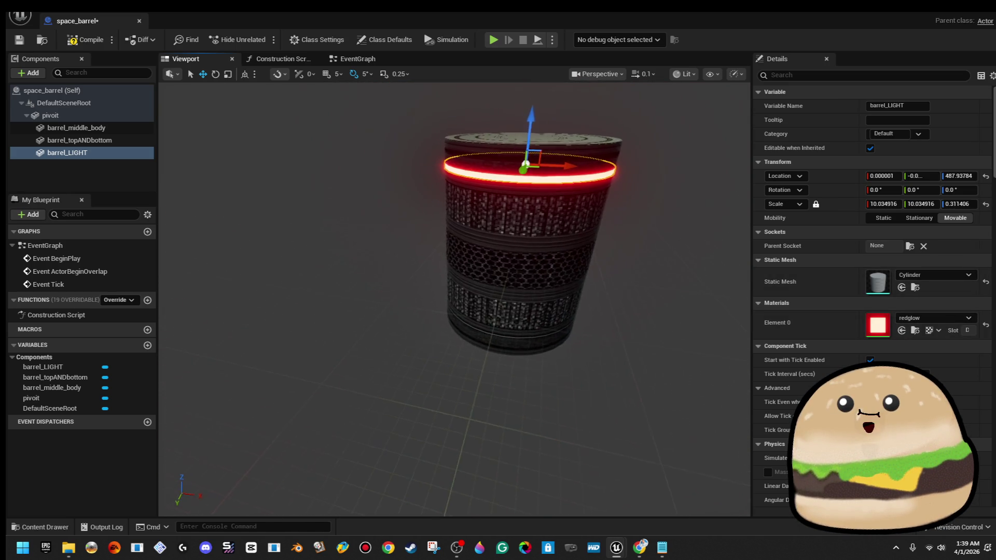
pyautogui.scroll(-2, 276, 193)
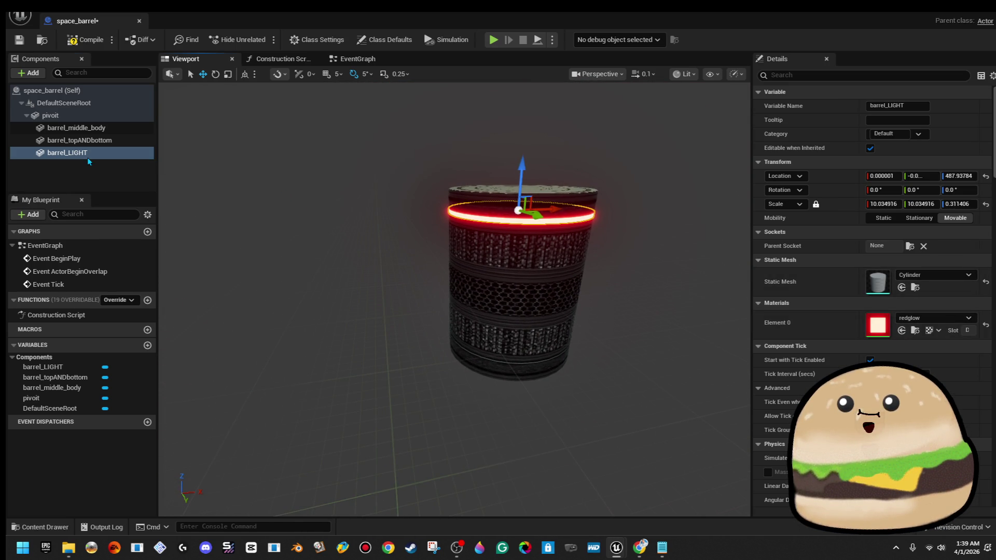
# Step: Duplicate the ring as barrel_LIGHT1 and move it down to the barrel's base
pyautogui.rightClick(89, 161)
pyautogui.click(154, 258)
pyautogui.moveTo(520, 166); pyautogui.dragTo(520, 298)
pyautogui.scroll(8, 454, 299)
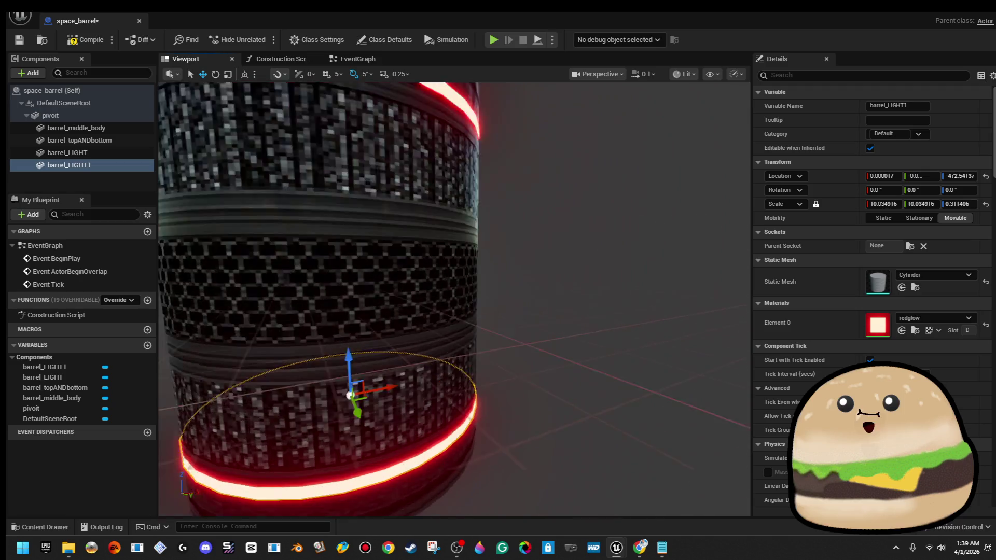
pyautogui.scroll(5, 516, 261)
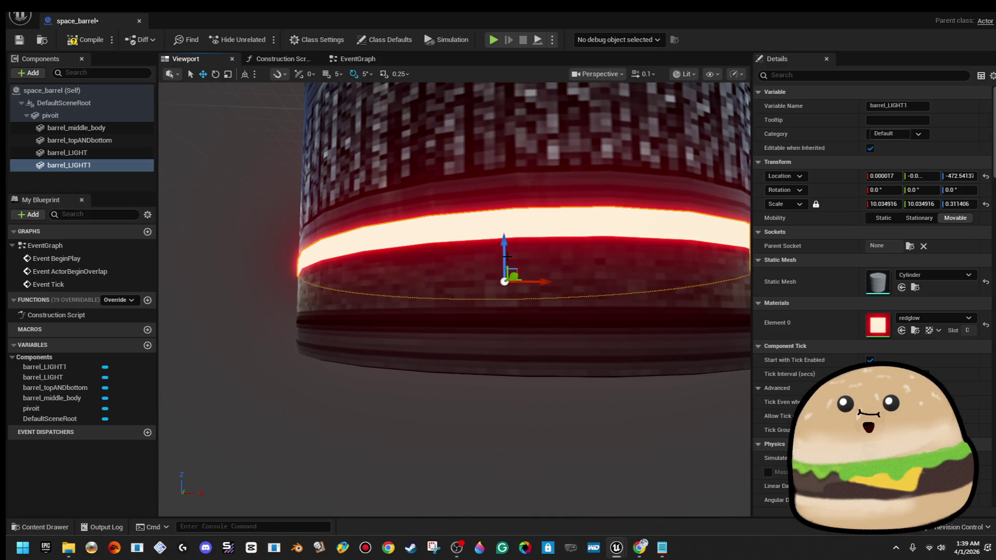
pyautogui.moveTo(502, 250)
pyautogui.mouseDown()
pyautogui.moveTo(506, 214)
pyautogui.moveTo(509, 247)
pyautogui.mouseUp()
pyautogui.scroll(-10, 509, 247)
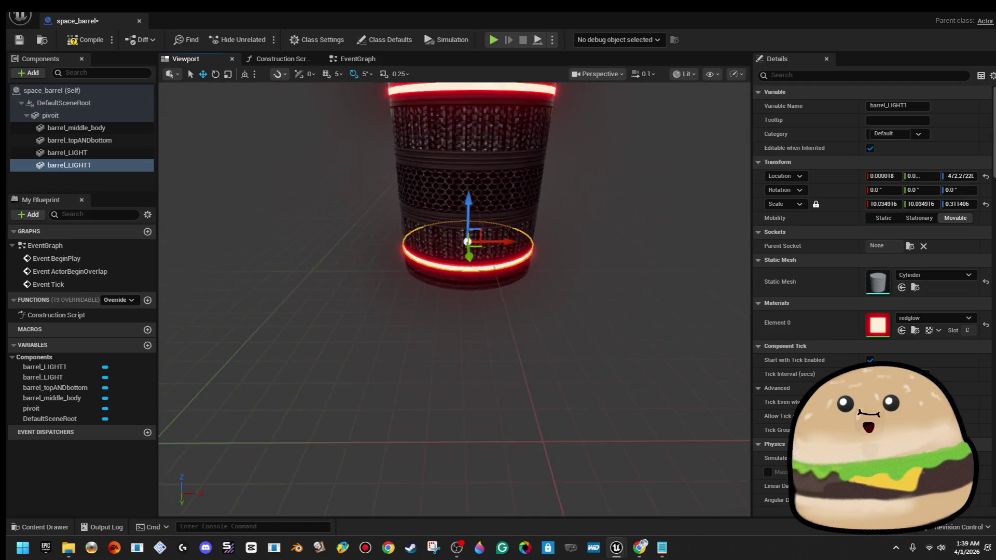
pyautogui.scroll(-2, 443, 225)
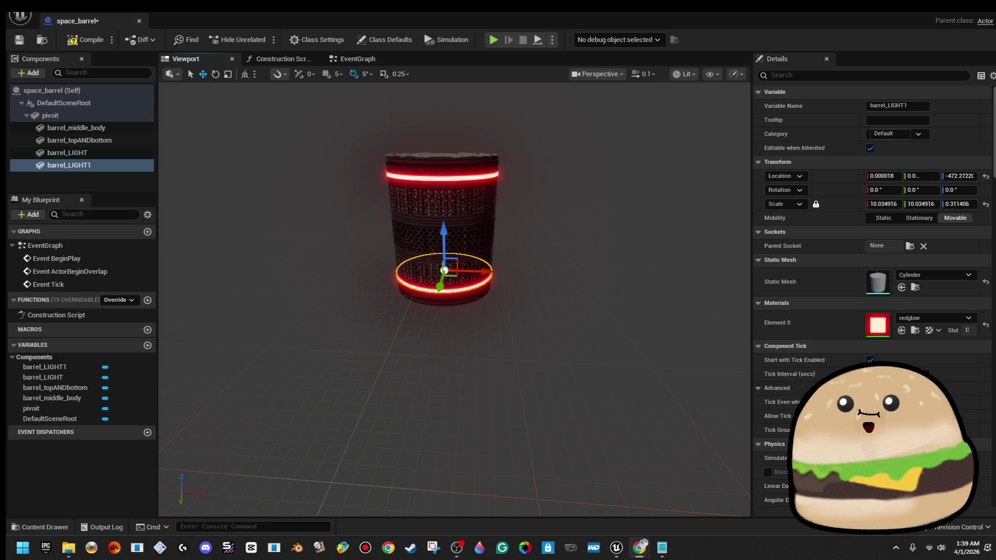
# Step: Give the pivoit component angular damping 25 and linear damping 5, then compile the Blueprint
pyautogui.moveTo(455, 299)
pyautogui.mouseDown()
pyautogui.moveTo(397, 288)
pyautogui.moveTo(394, 306)
pyautogui.moveTo(399, 322)
pyautogui.moveTo(604, 271)
pyautogui.mouseUp()
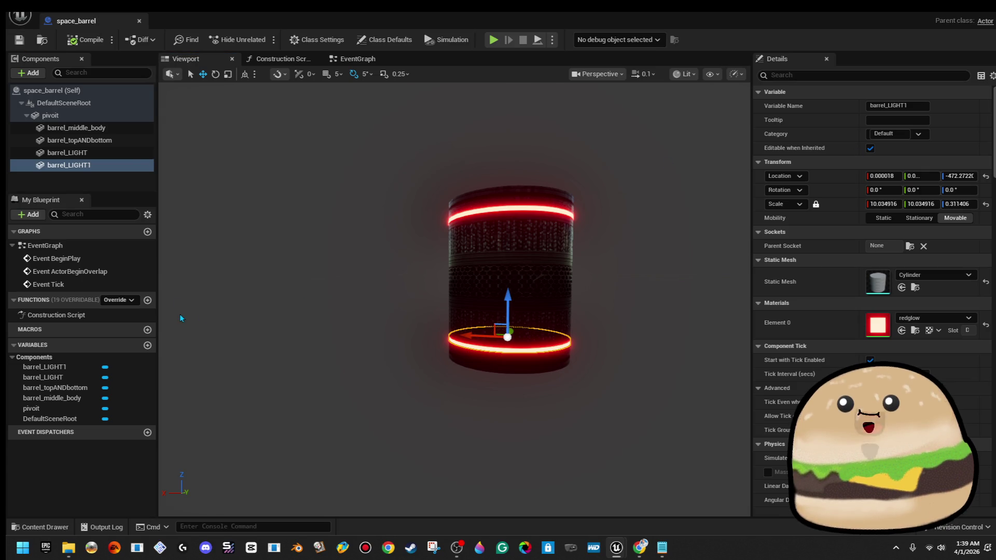
pyautogui.click(99, 117)
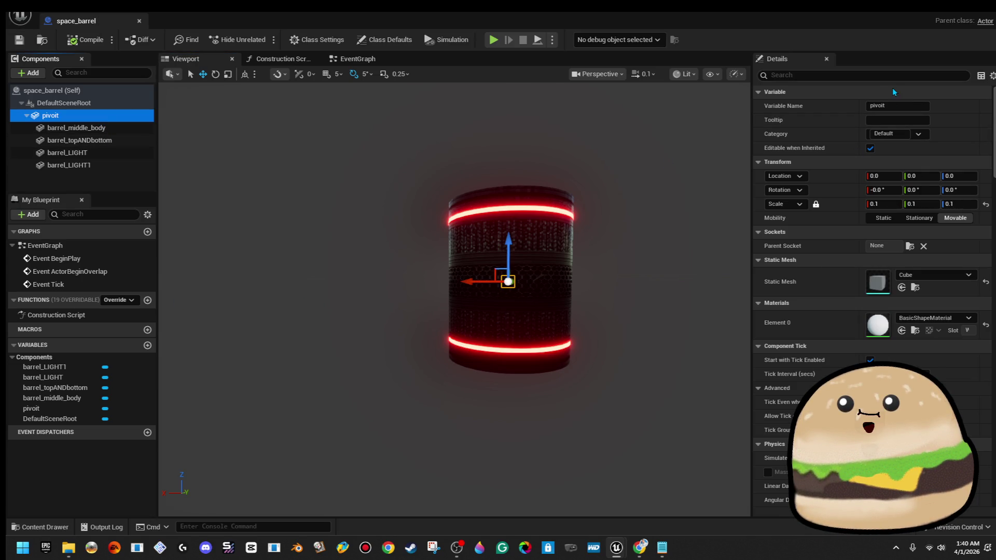
pyautogui.write('phys')
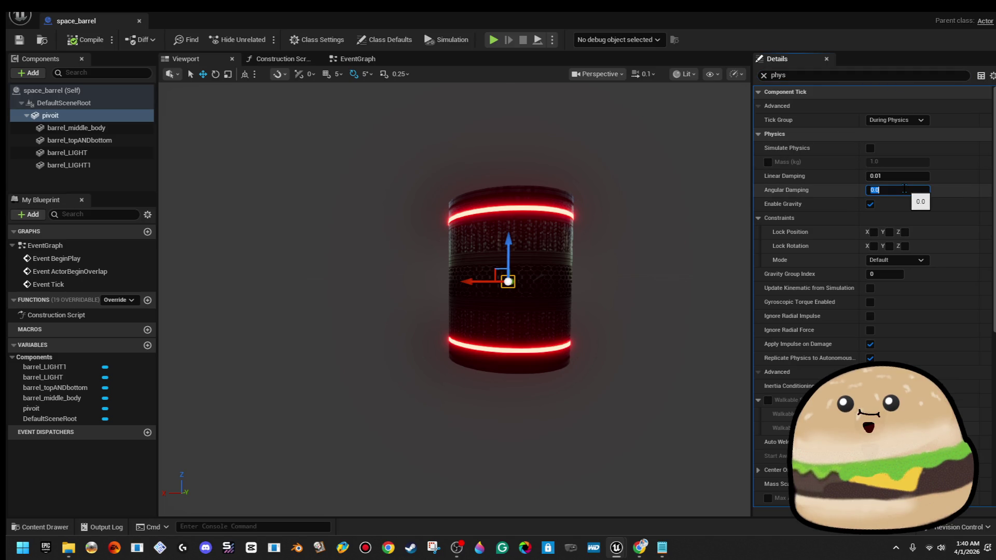
pyautogui.write('25')
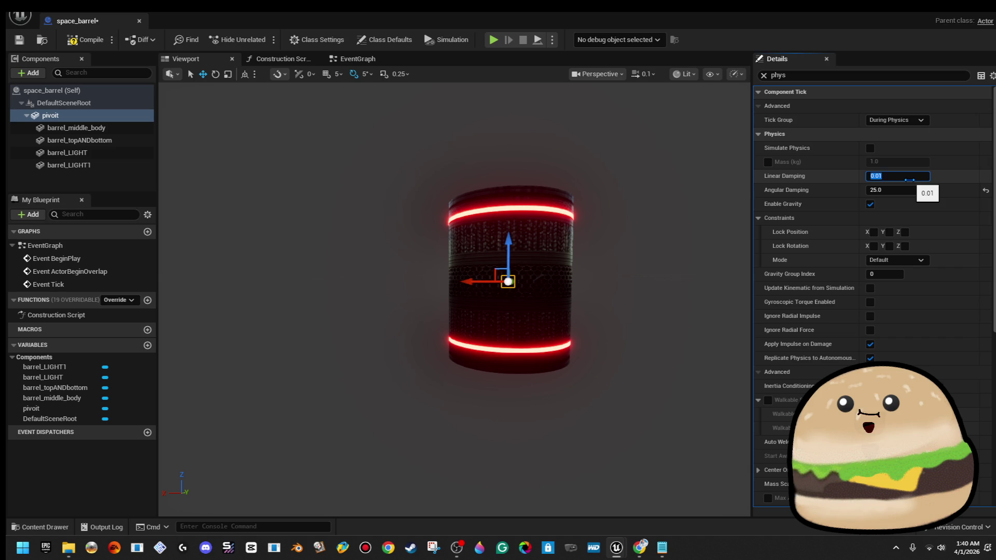
pyautogui.click(96, 45)
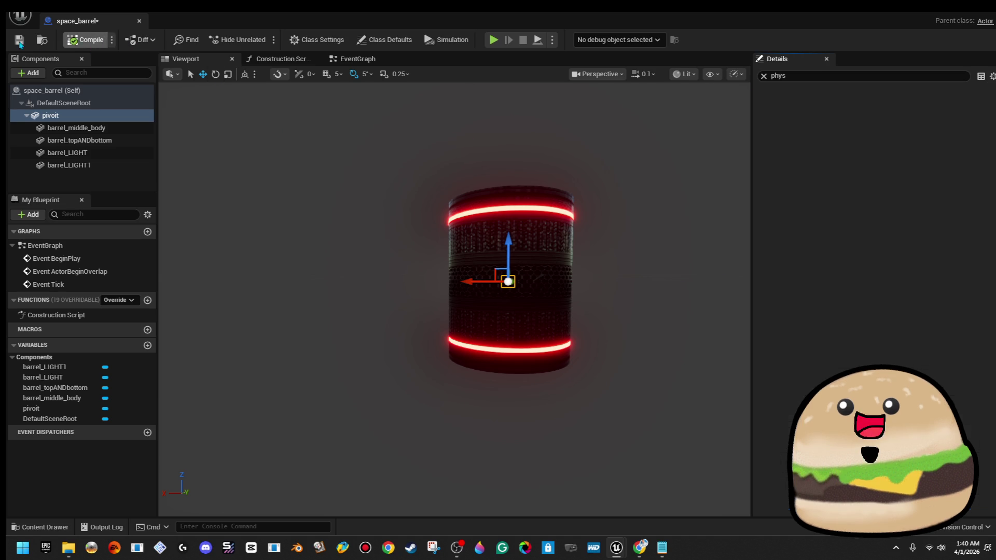
# Step: Play level_SPACE from a chosen spot in the level with Play From Here
pyautogui.moveTo(811, 17); pyautogui.dragTo(809, 98)
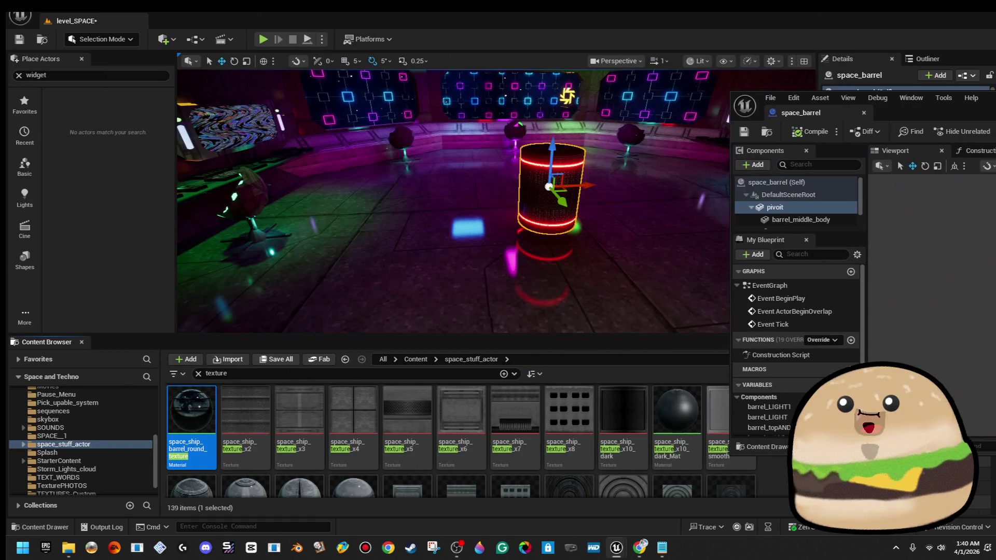
pyautogui.rightClick(644, 179)
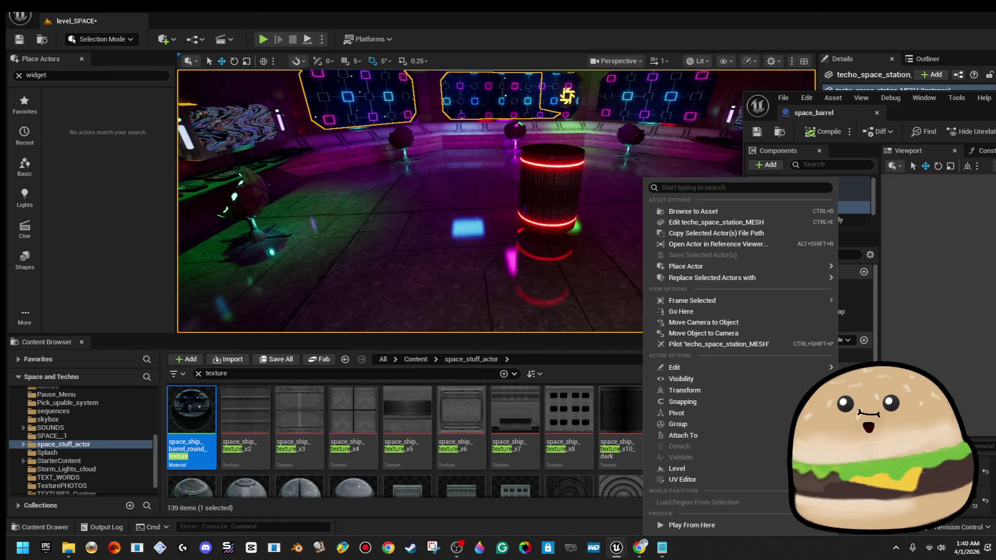
pyautogui.click(729, 527)
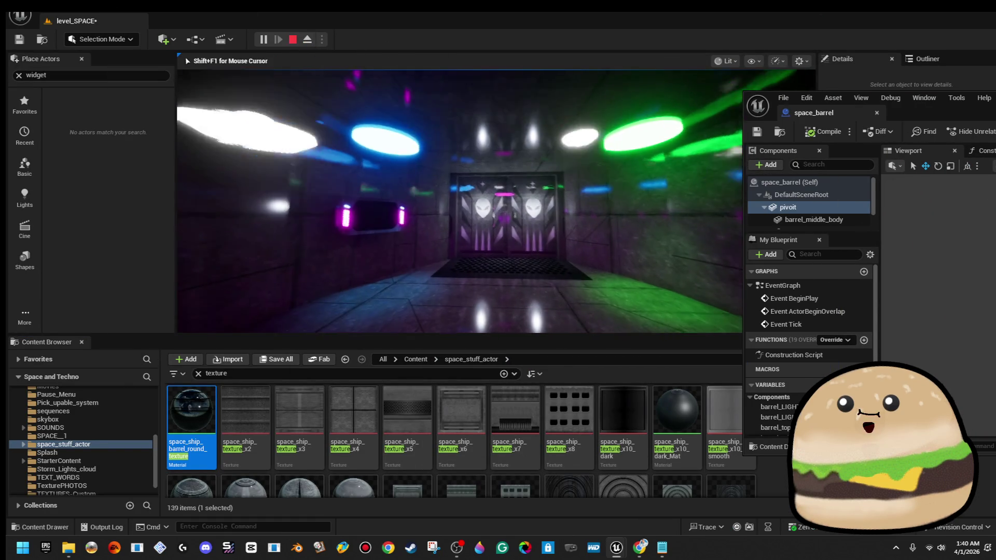
# Step: Restart the play session, get past the Select Your Alien menu to the barrel, then stop
pyautogui.press('Escape')
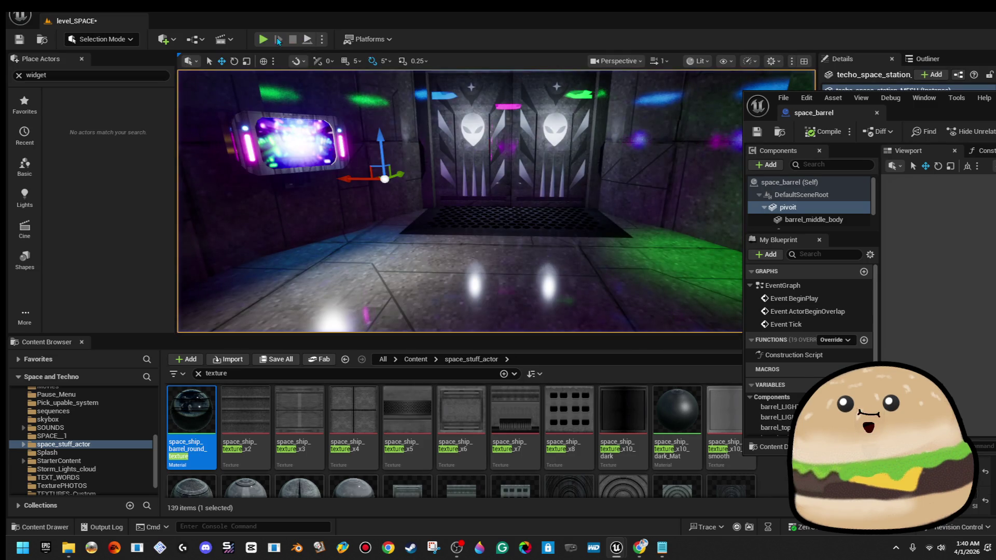
pyautogui.hotkey('alt', 'p')
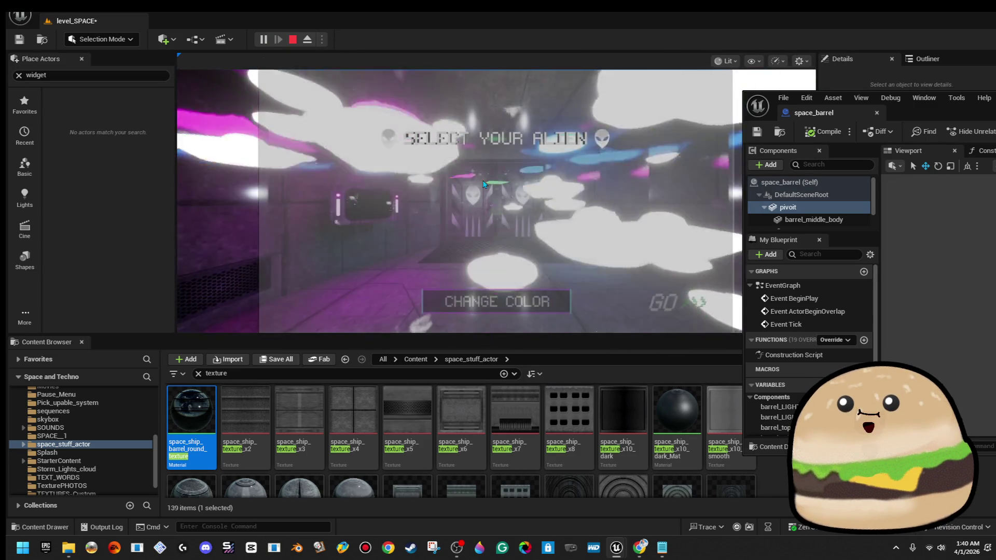
pyautogui.click(496, 188)
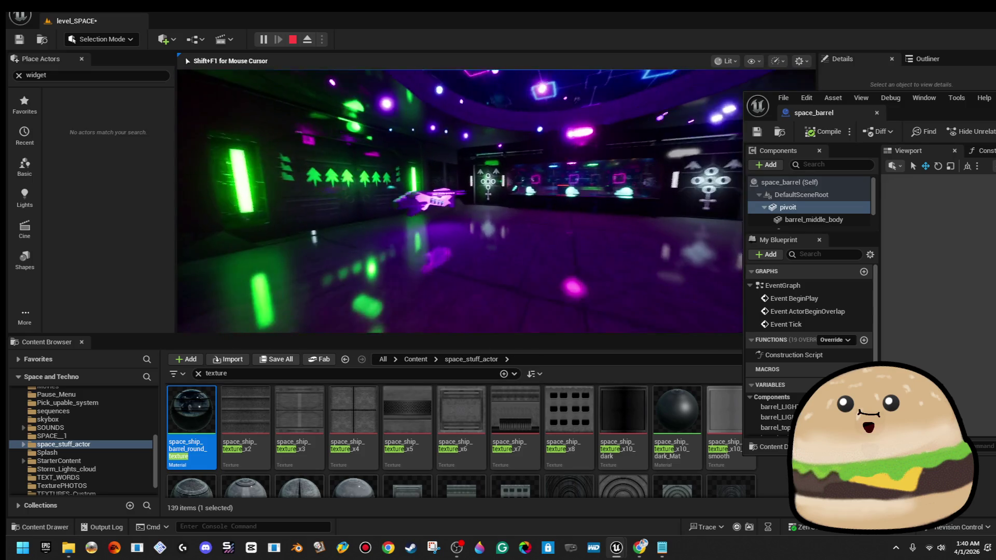
pyautogui.hotkey('shift', 'F1')
pyautogui.keyDown('shift'); pyautogui.click(810, 222); pyautogui.keyUp('shift')
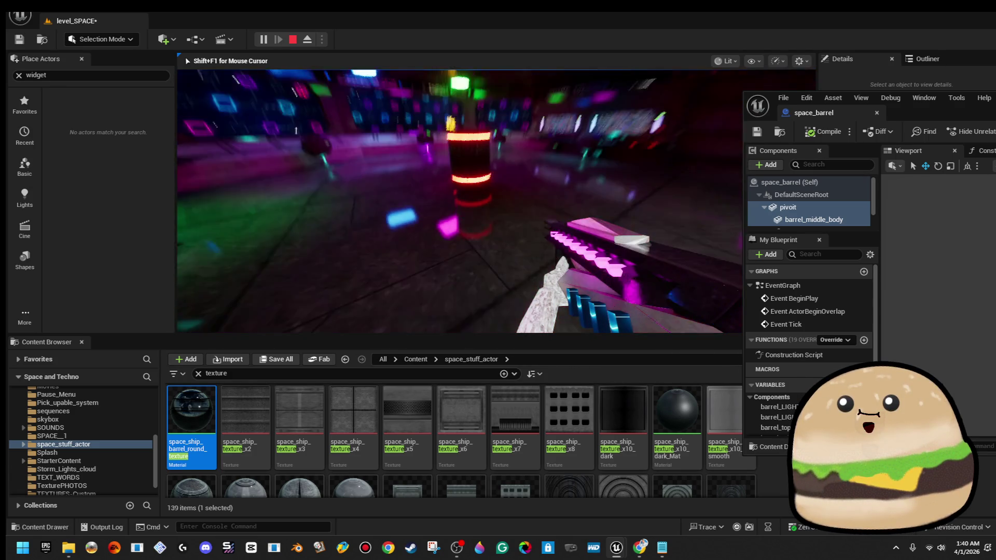
pyautogui.press('Escape')
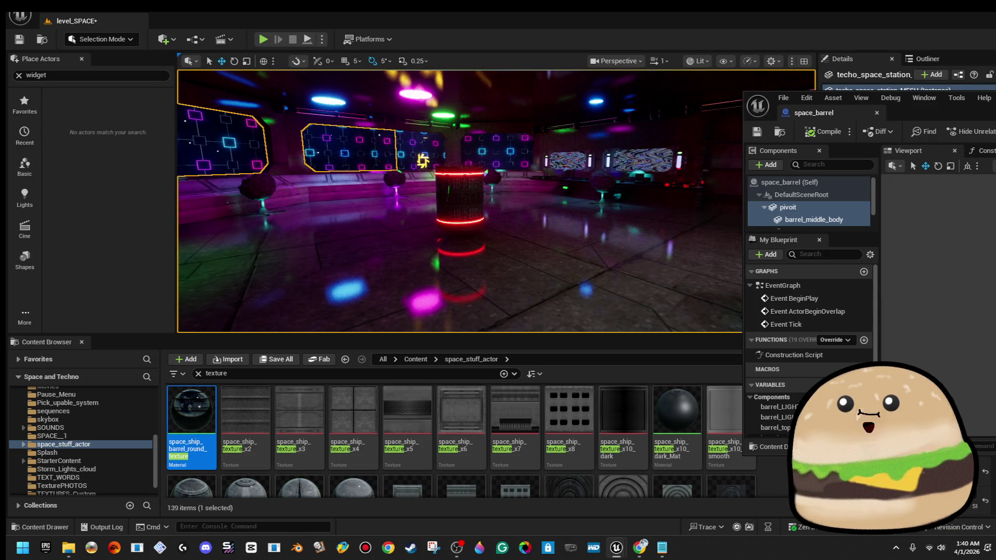
pyautogui.moveTo(933, 113); pyautogui.dragTo(152, 96)
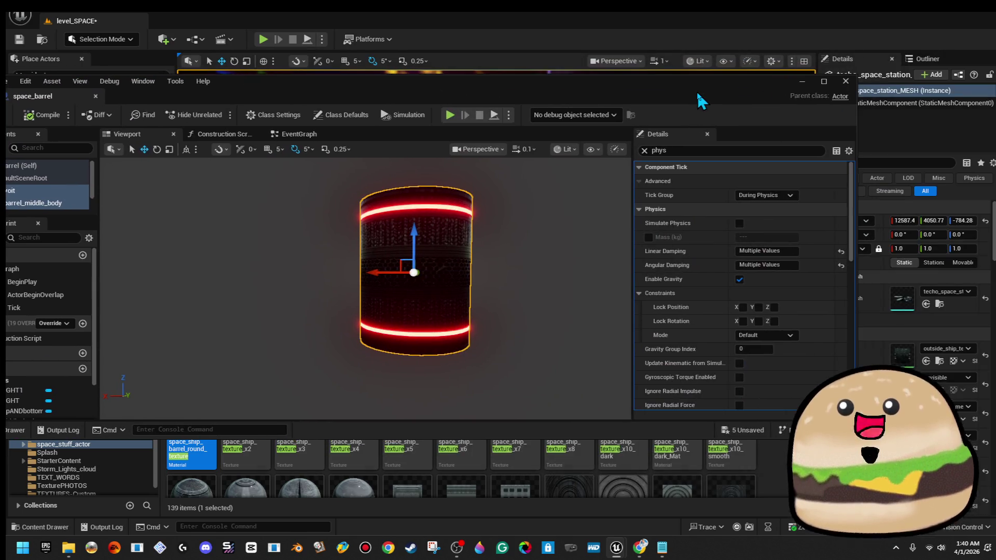
# Step: Tick Simulate Physics for the barrel's pivot and body, then go back to level_SPACE
pyautogui.click(739, 224)
pyautogui.scroll(-5, 735, 362)
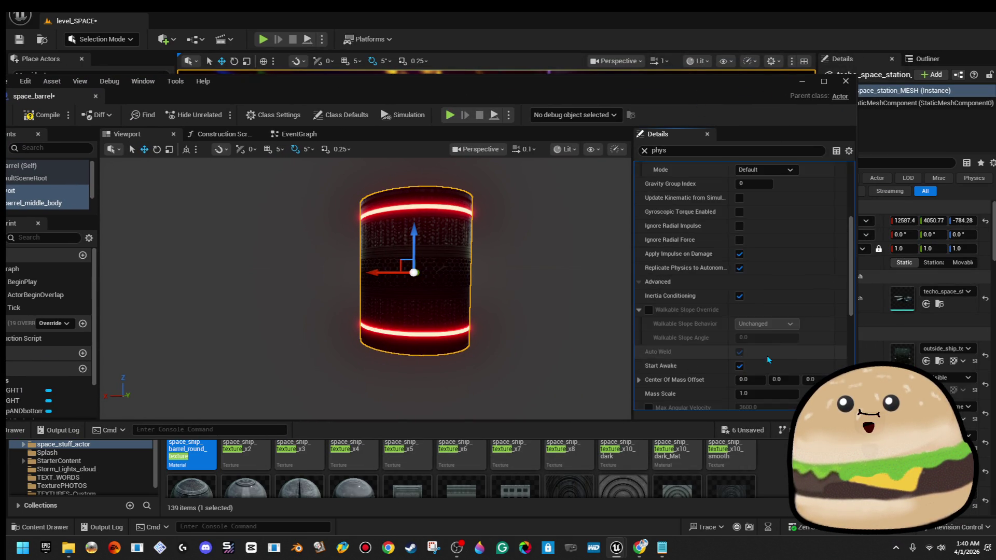
pyautogui.scroll(-5, 766, 359)
pyautogui.click(802, 81)
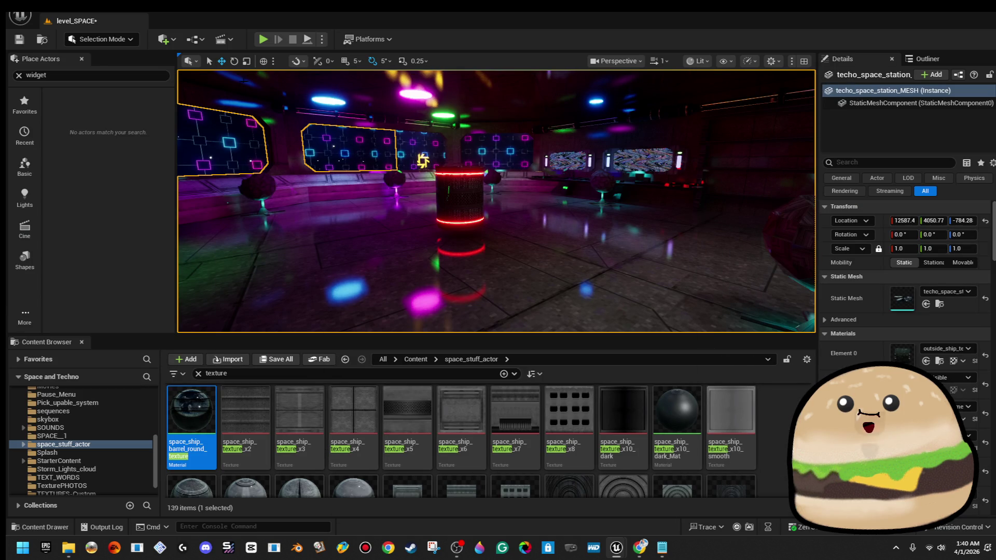
# Step: Start a play session and stop it just after the alien-select menu
pyautogui.click(262, 40)
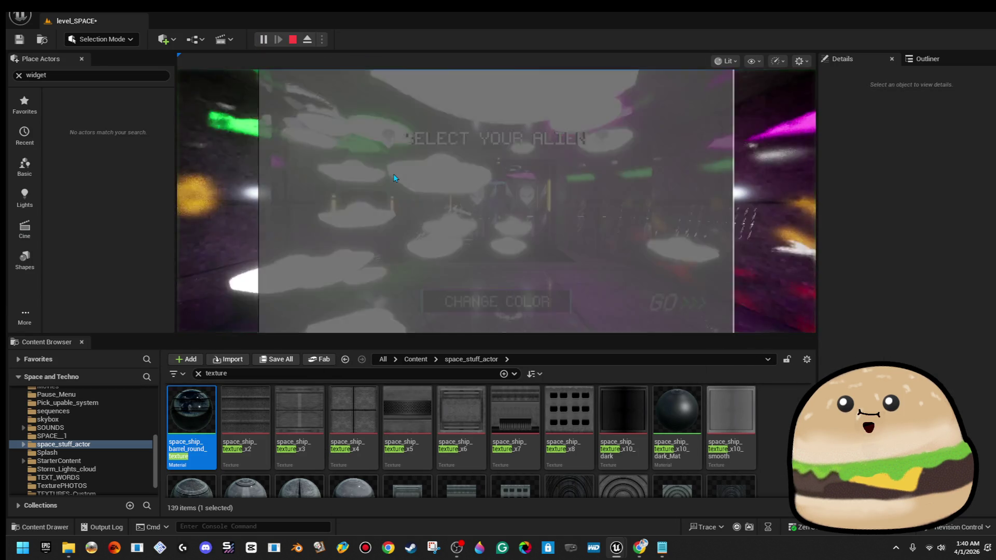
pyautogui.click(677, 302)
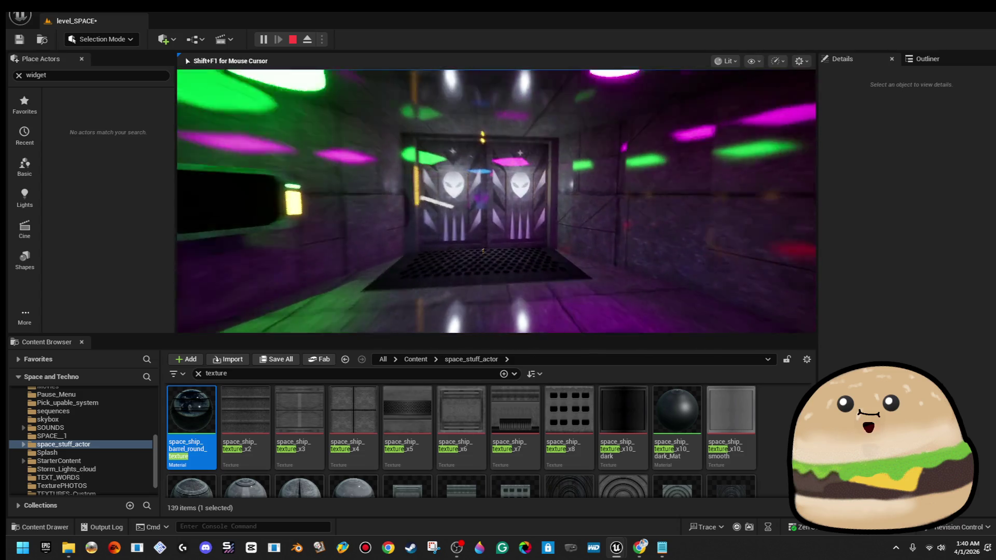
pyautogui.press('Escape')
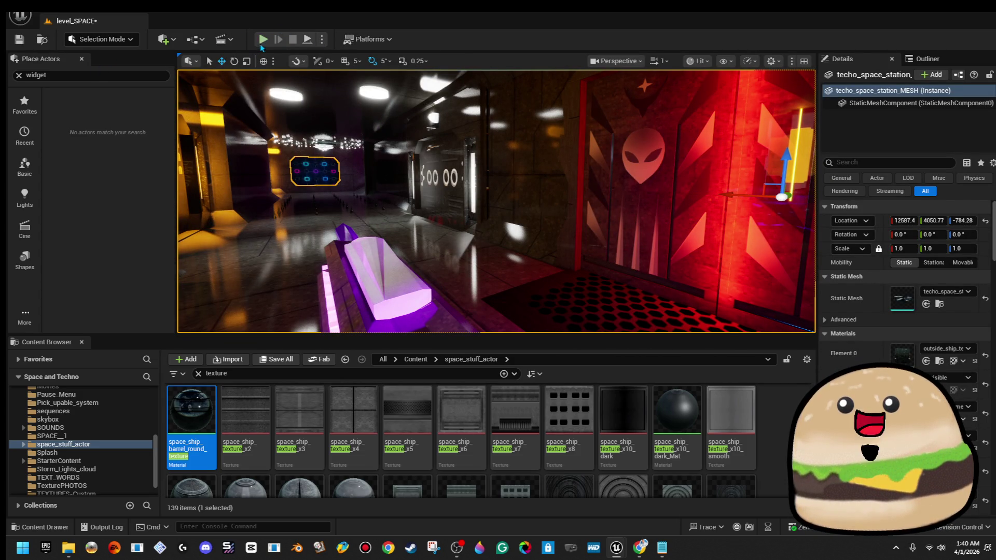
# Step: Replay the level, walk through the door into the neon room, then stop
pyautogui.hotkey('alt', 'p')
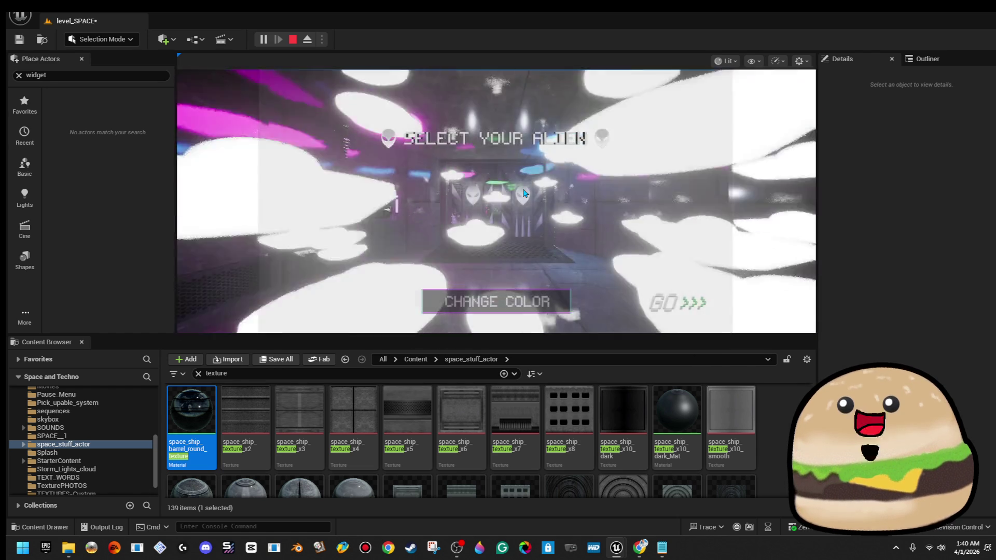
pyautogui.click(523, 193)
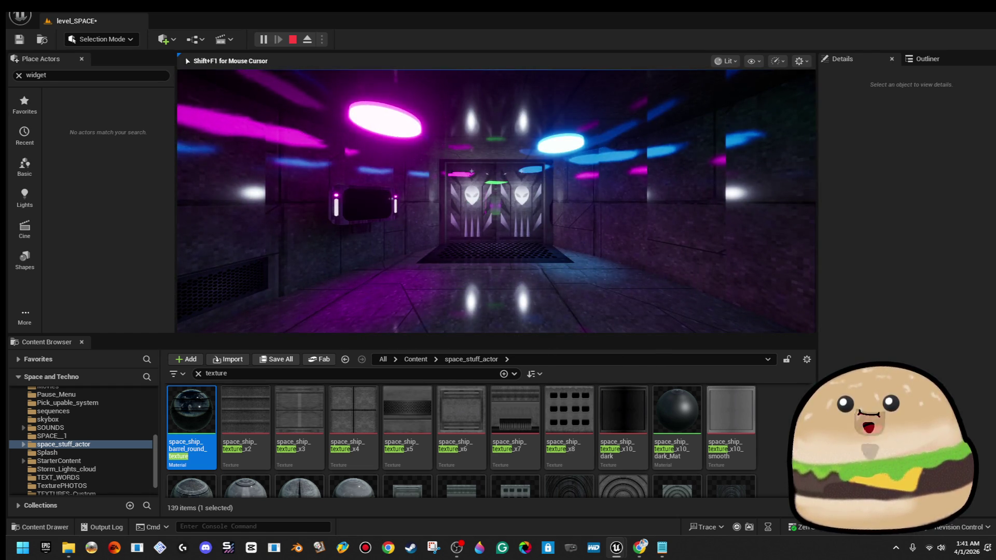
pyautogui.press('w')
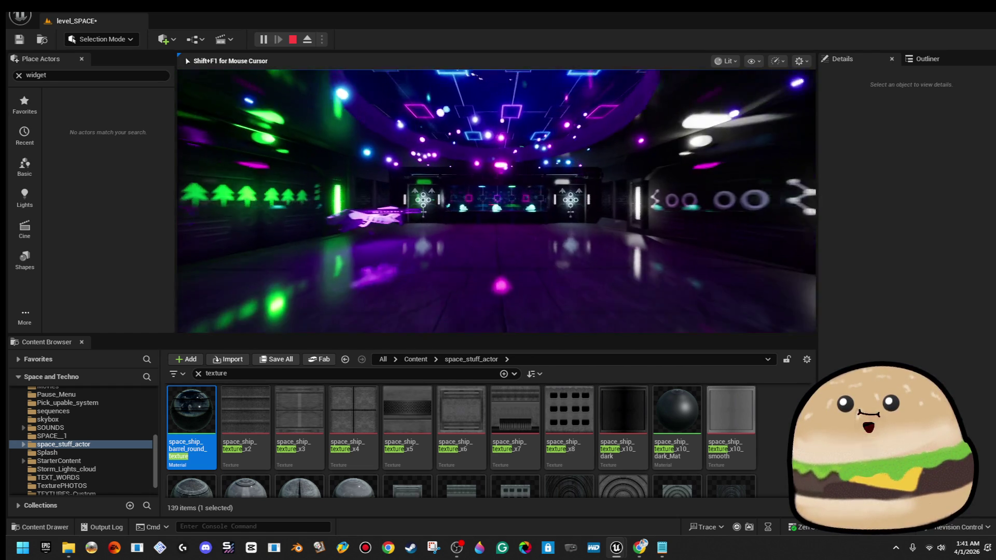
pyautogui.press('w')
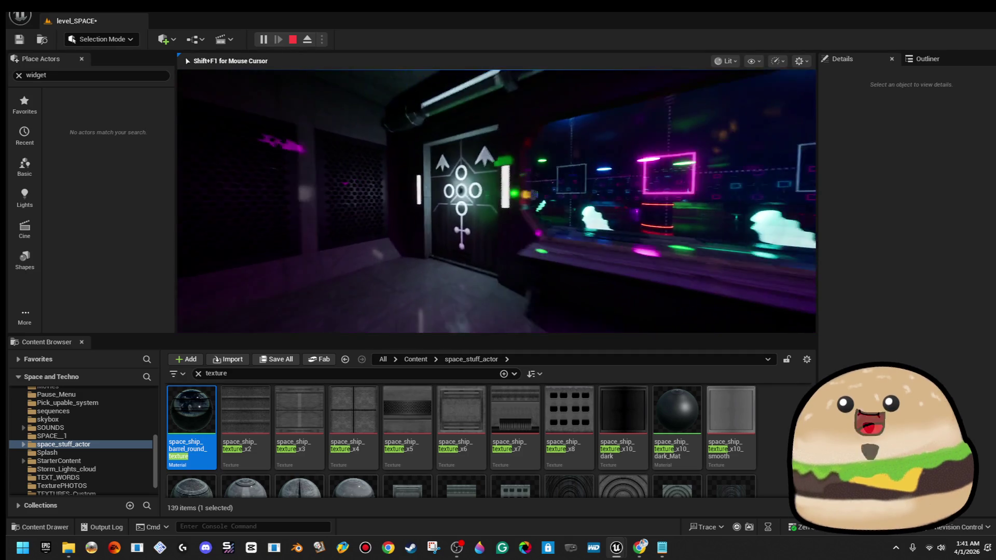
pyautogui.press('w')
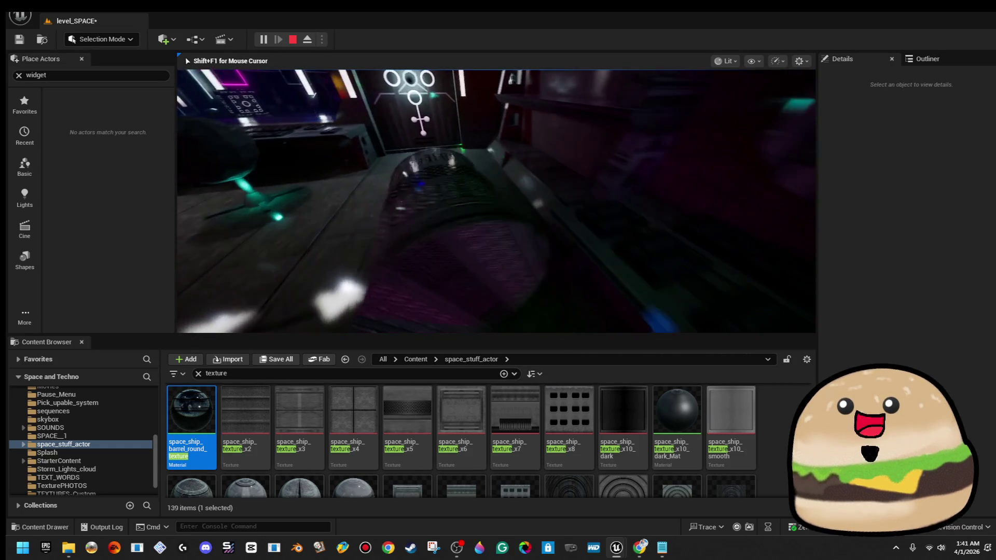
pyautogui.press('Escape')
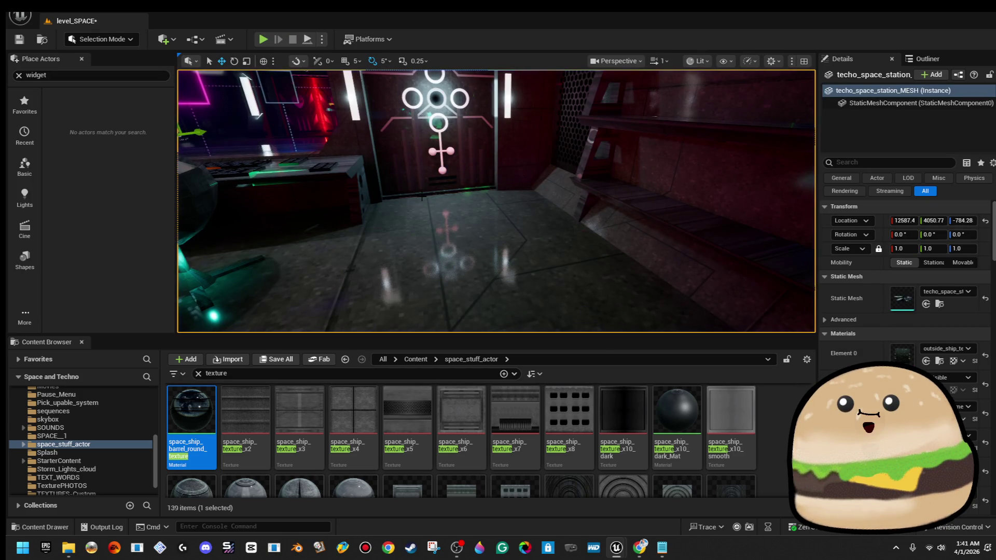
pyautogui.press('f')
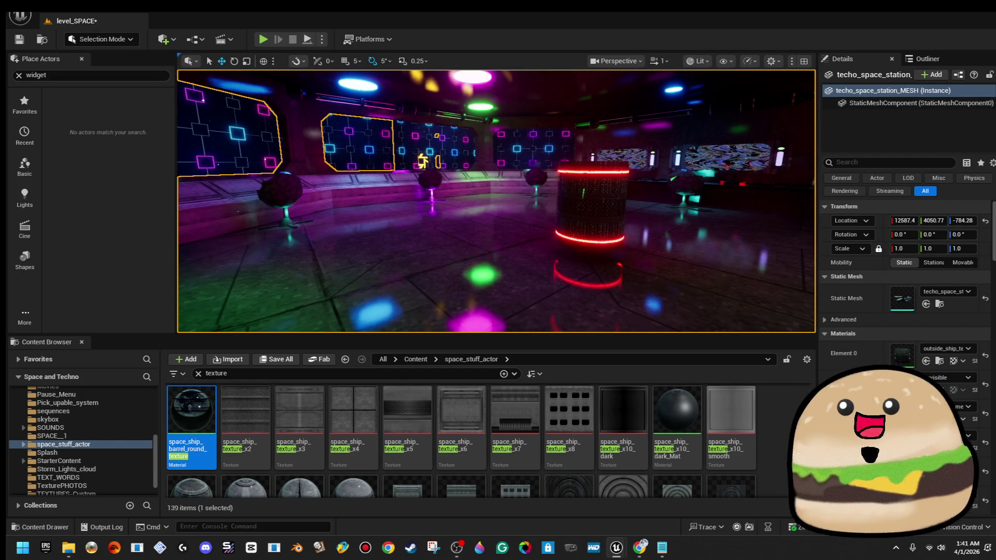
# Step: Nest barrel_LIGHT, barrel_LIGHT1 and barrel_topANDbottom under barrel_middle_body in space_barrel and save
pyautogui.doubleClick(591, 208)
pyautogui.doubleClick(566, 110)
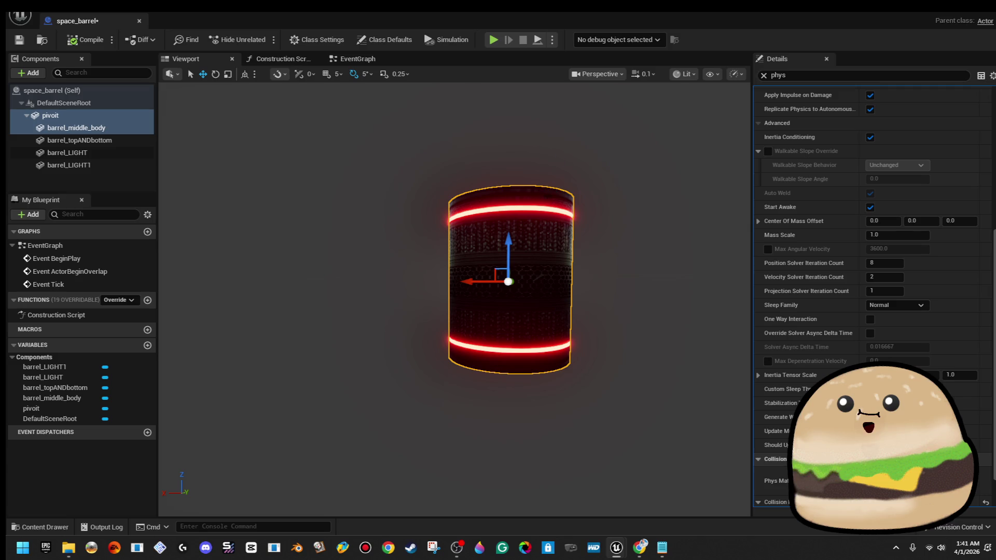
pyautogui.click(103, 165)
pyautogui.click(105, 130)
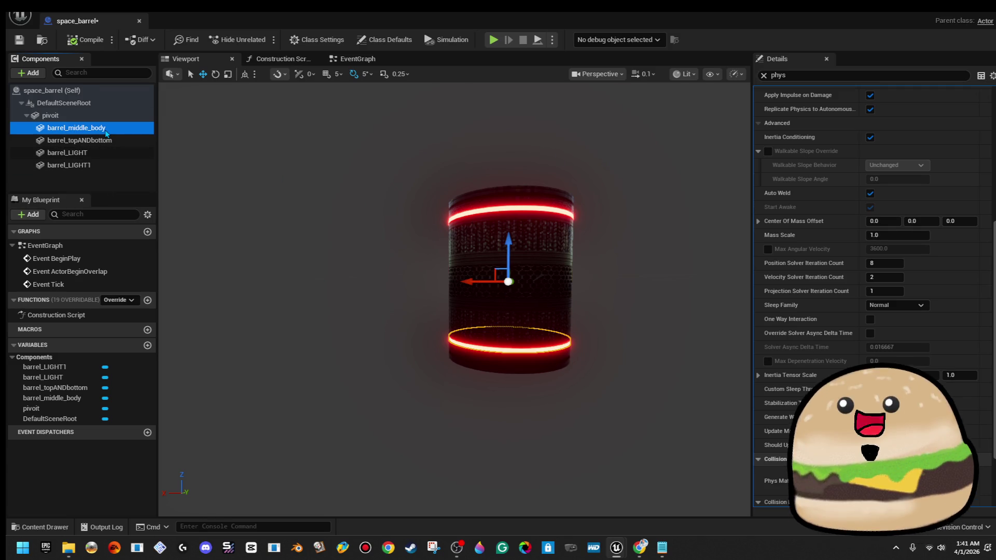
pyautogui.click(107, 140)
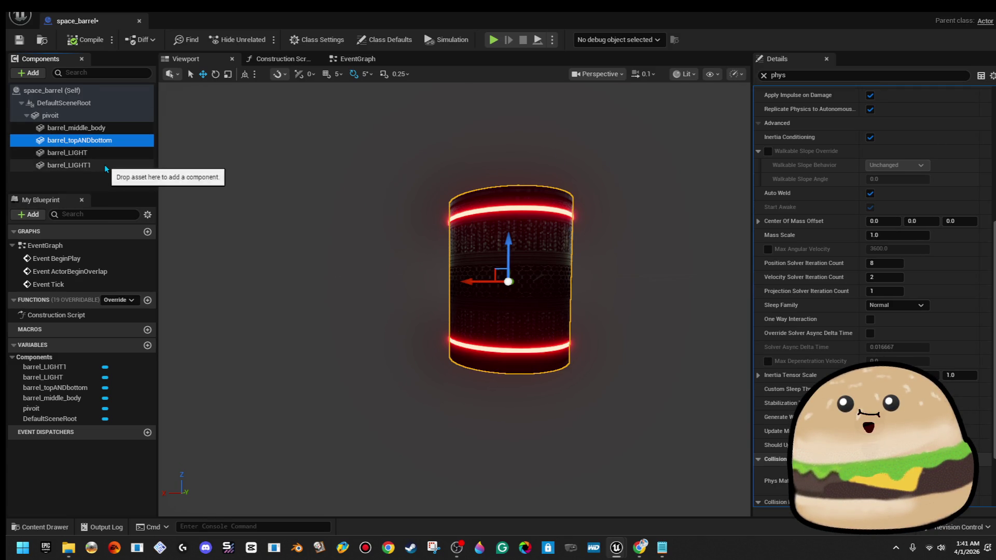
pyautogui.moveTo(112, 134); pyautogui.dragTo(112, 132)
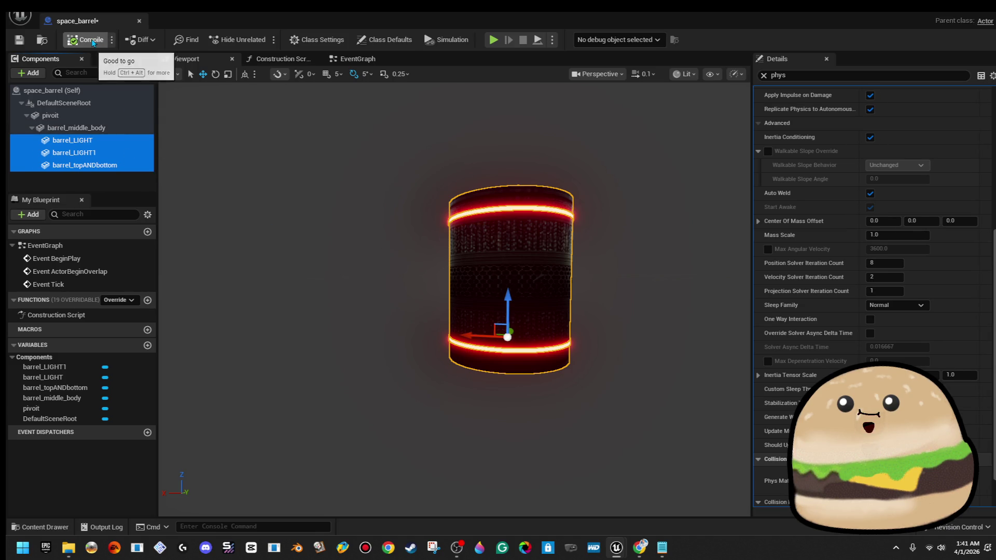
pyautogui.click(19, 40)
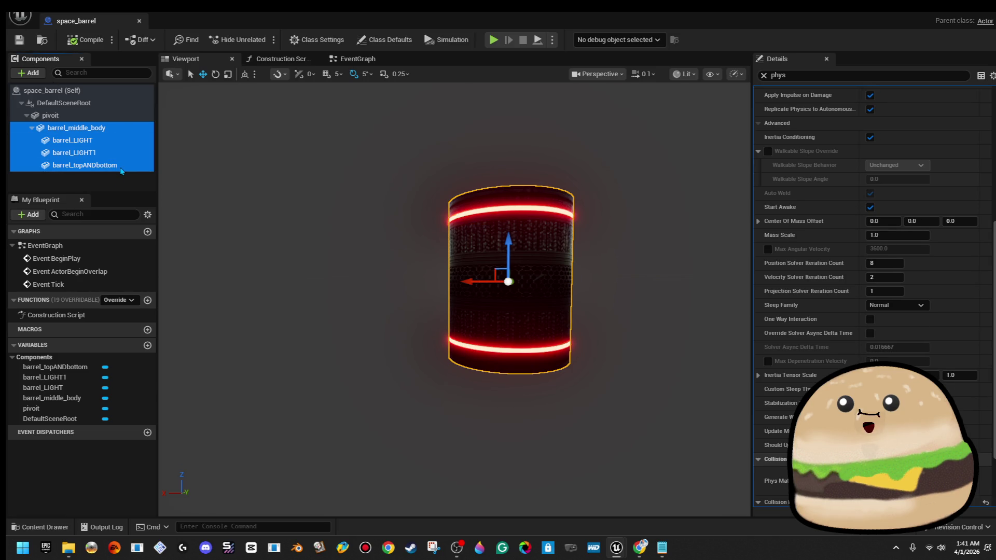
# Step: Enable Simulate Physics on the nested barrel meshes and check the pivoit component
pyautogui.scroll(6, 878, 245)
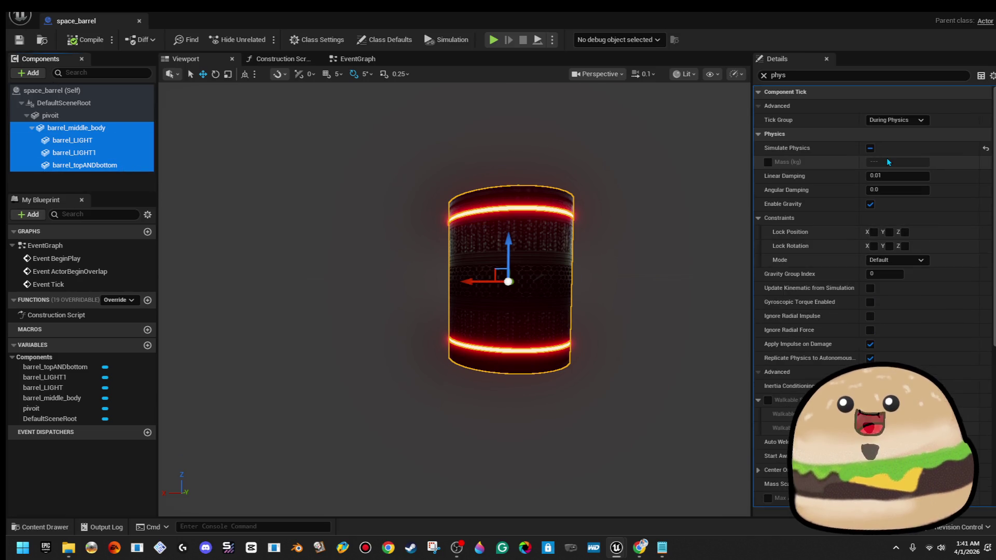
pyautogui.click(869, 149)
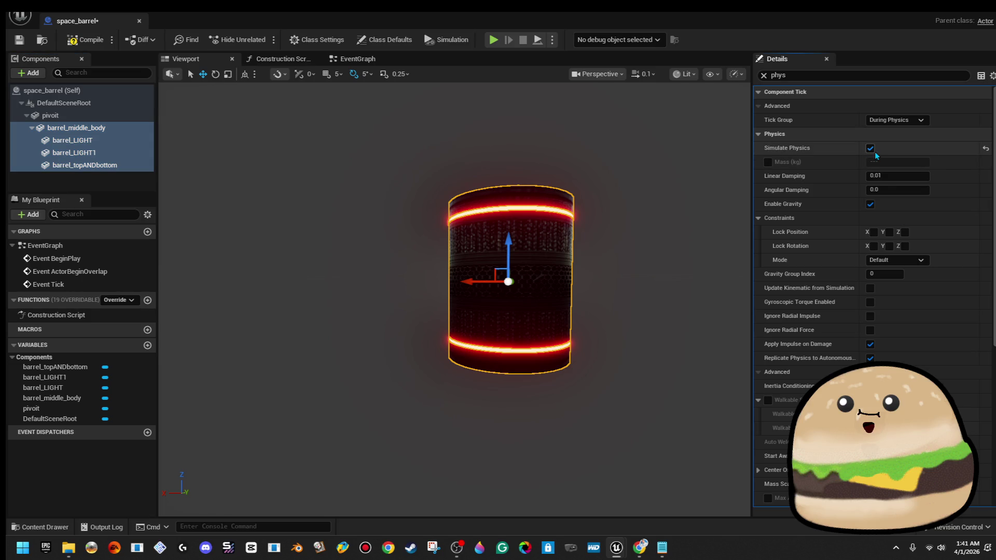
pyautogui.click(113, 116)
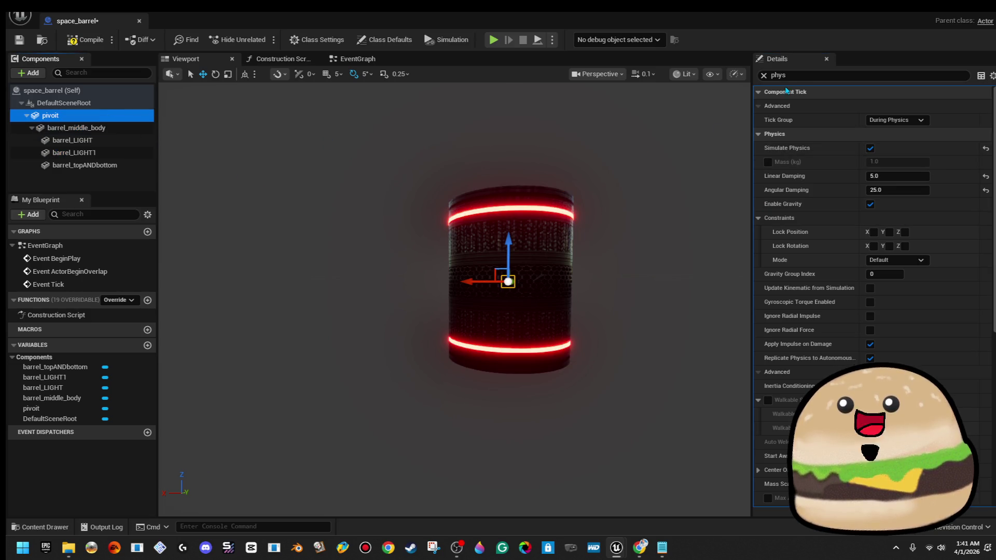
pyautogui.click(952, 12)
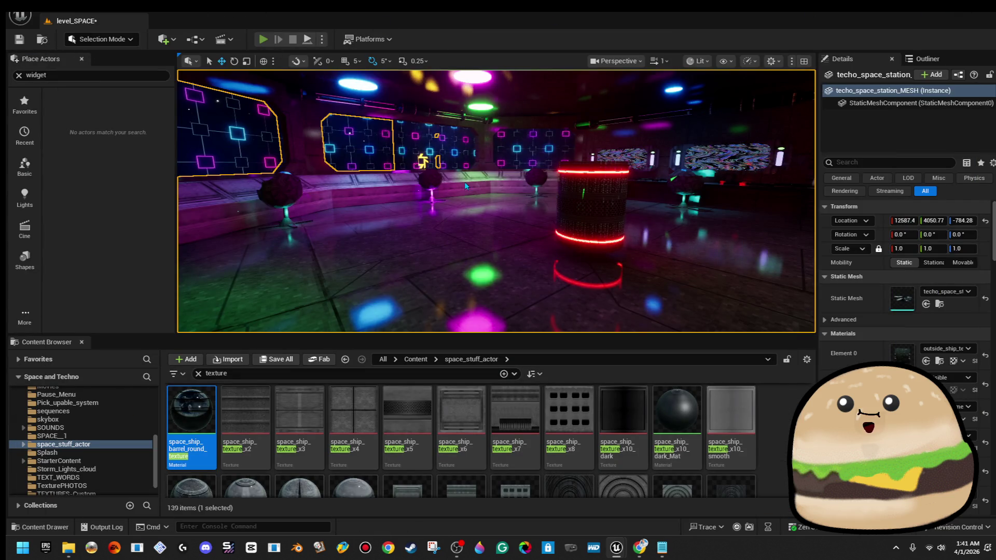
pyautogui.hotkey('alt', 'p')
pyautogui.click(291, 40)
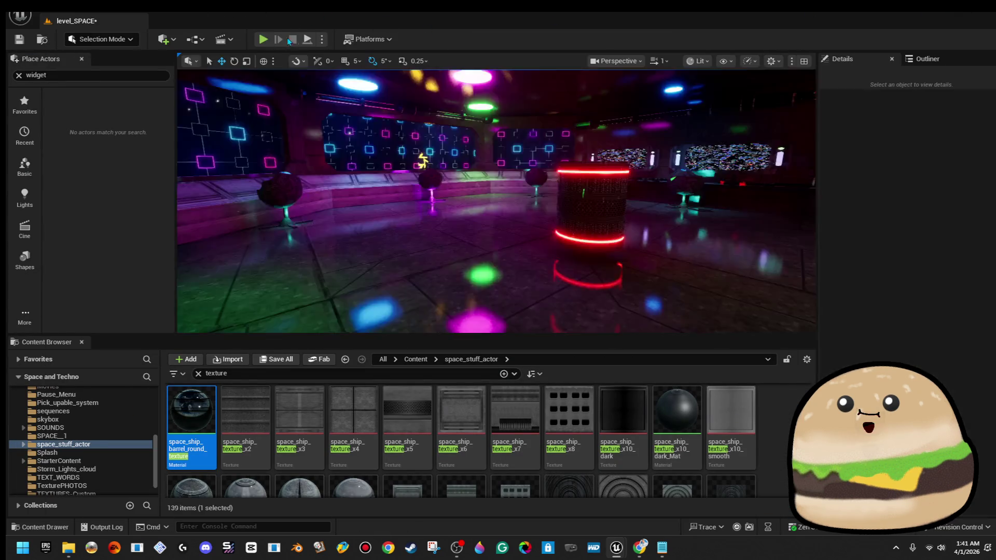
pyautogui.hotkey('alt', 'p')
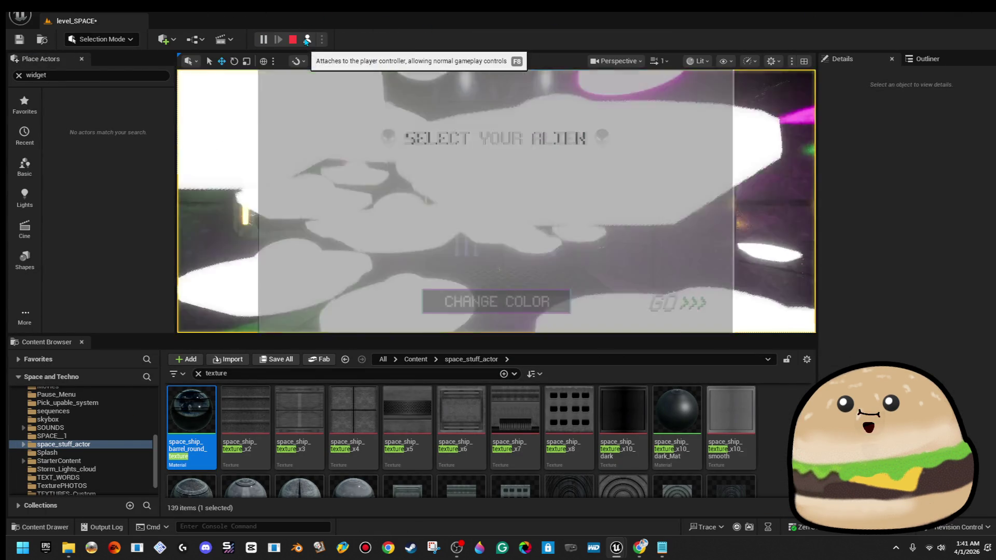
pyautogui.click(292, 40)
pyautogui.click(264, 41)
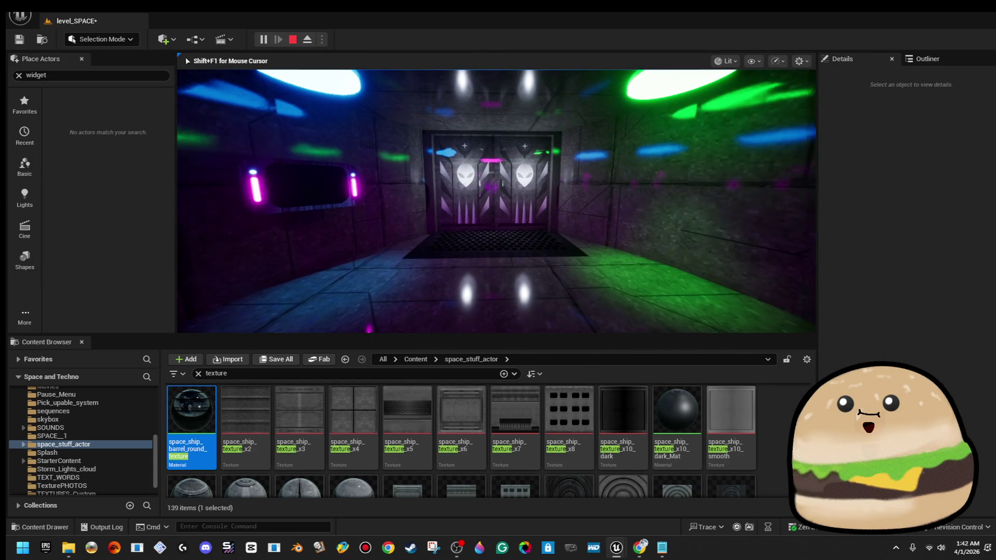
pyautogui.press('Escape')
pyautogui.click(263, 40)
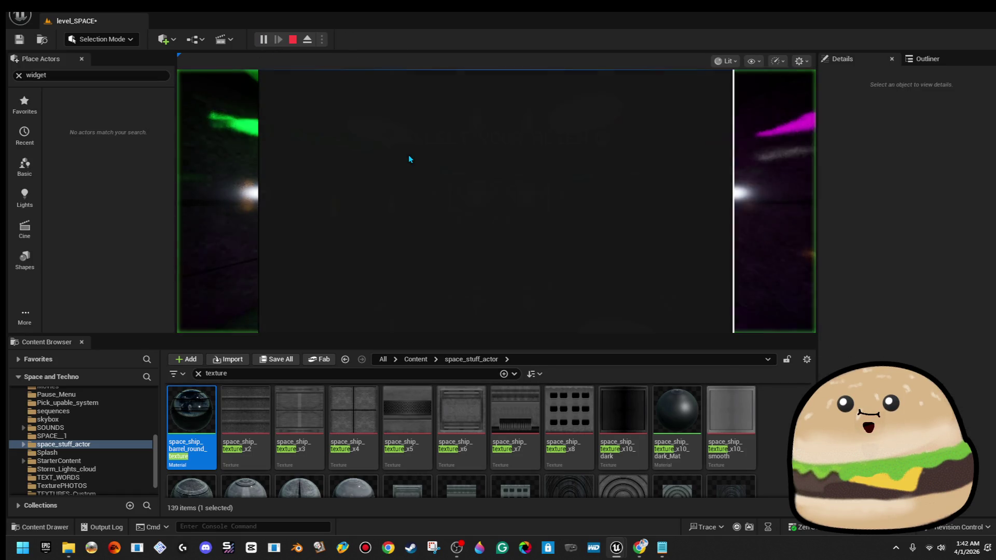
pyautogui.press('Escape')
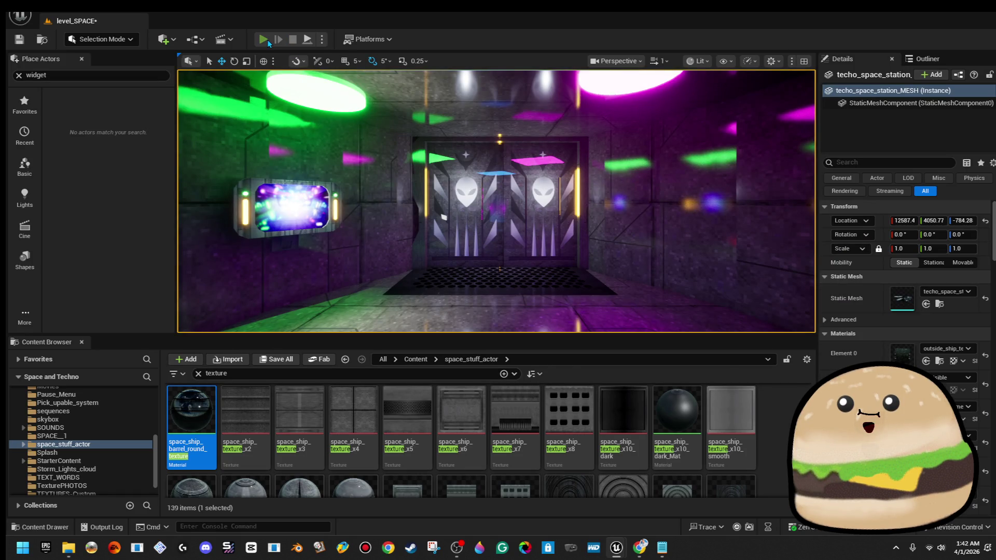
pyautogui.click(264, 40)
pyautogui.press('Escape')
pyautogui.click(264, 40)
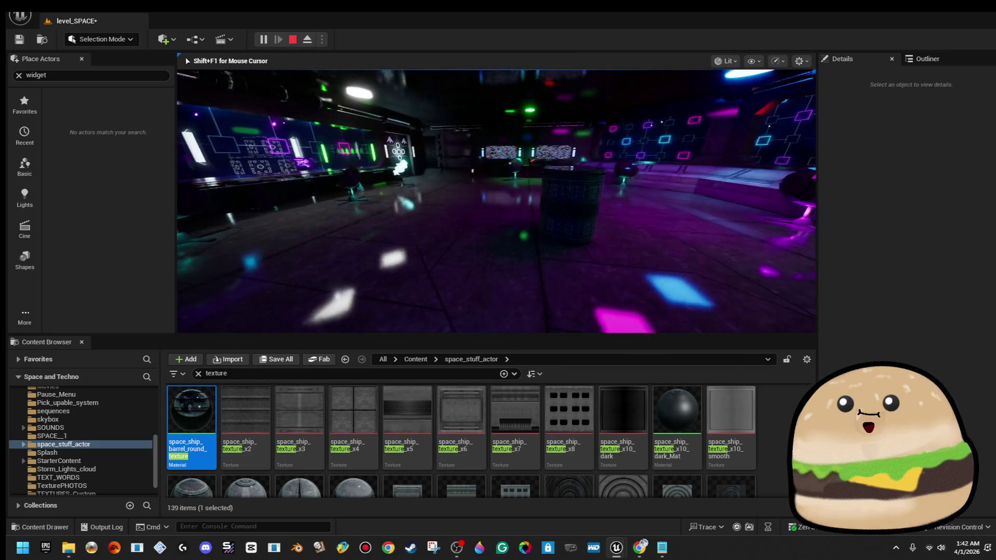
pyautogui.press('Escape')
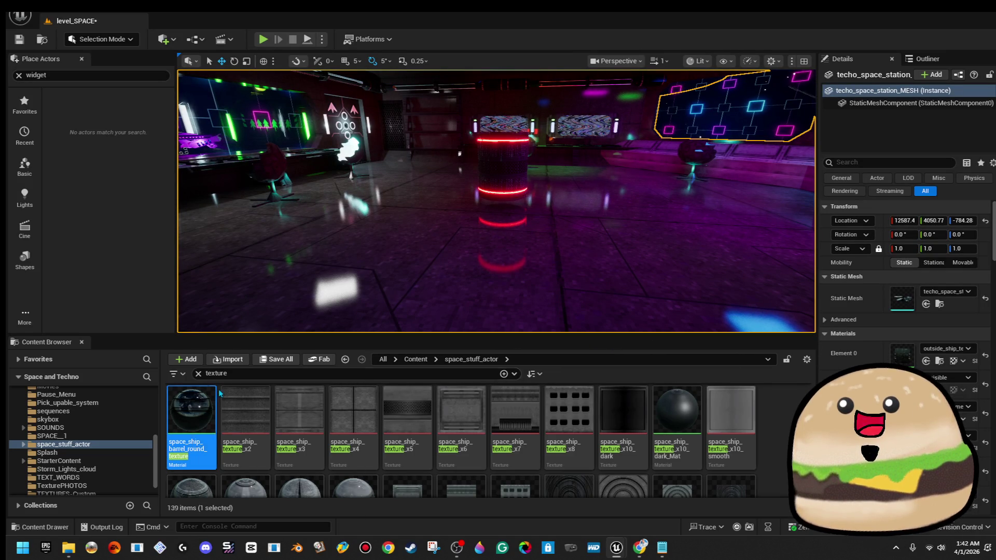
pyautogui.rightClick(510, 162)
pyautogui.click(580, 202)
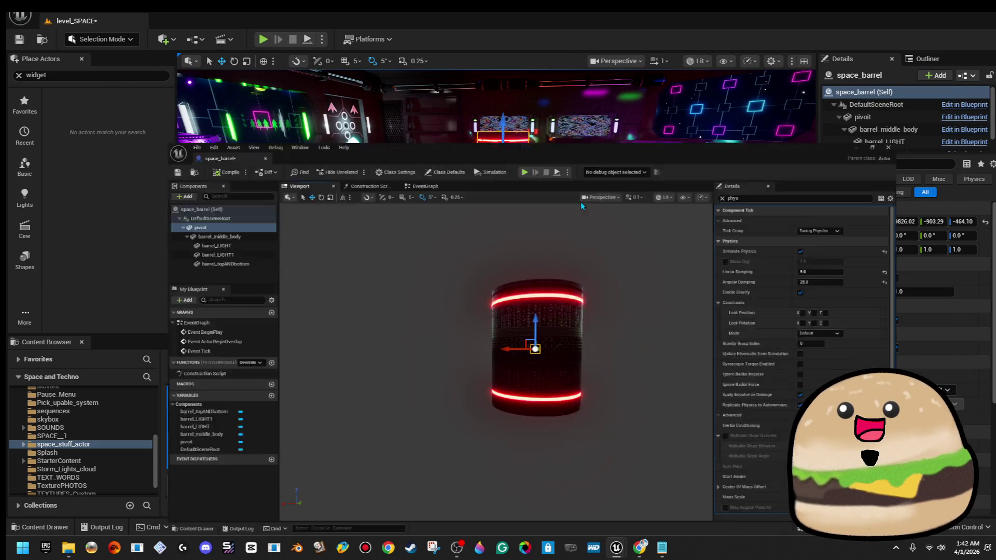
pyautogui.click(85, 129)
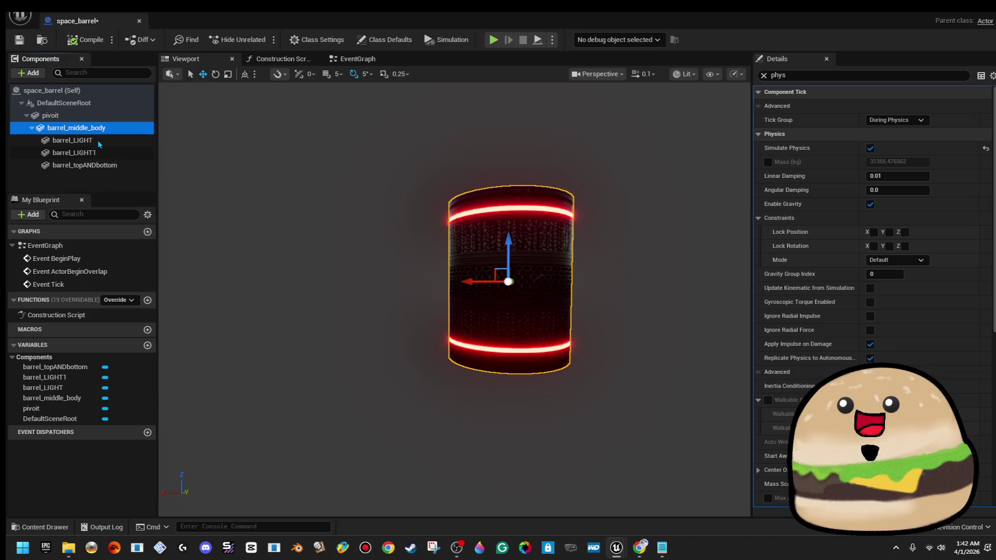
pyautogui.keyDown('shift'); pyautogui.click(101, 166); pyautogui.keyUp('shift')
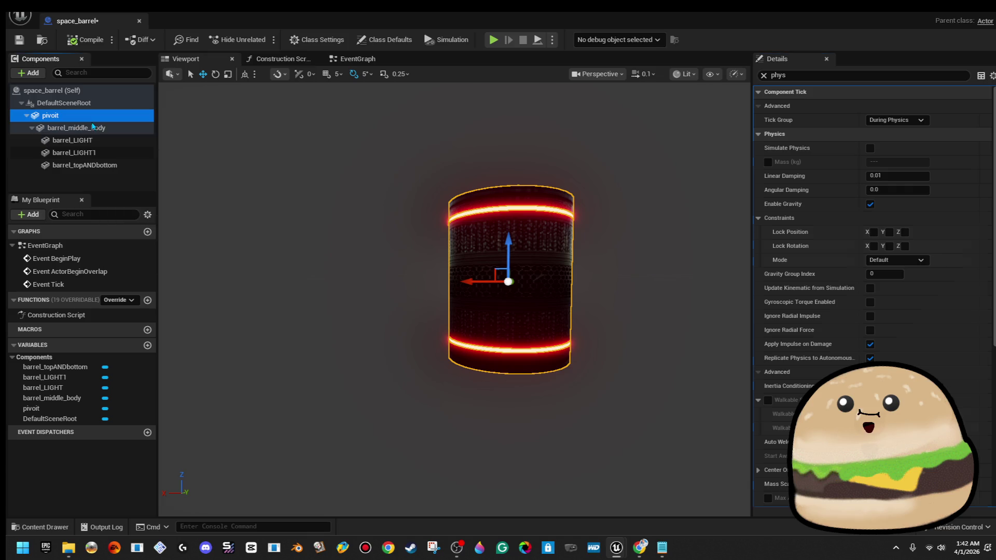
pyautogui.click(139, 22)
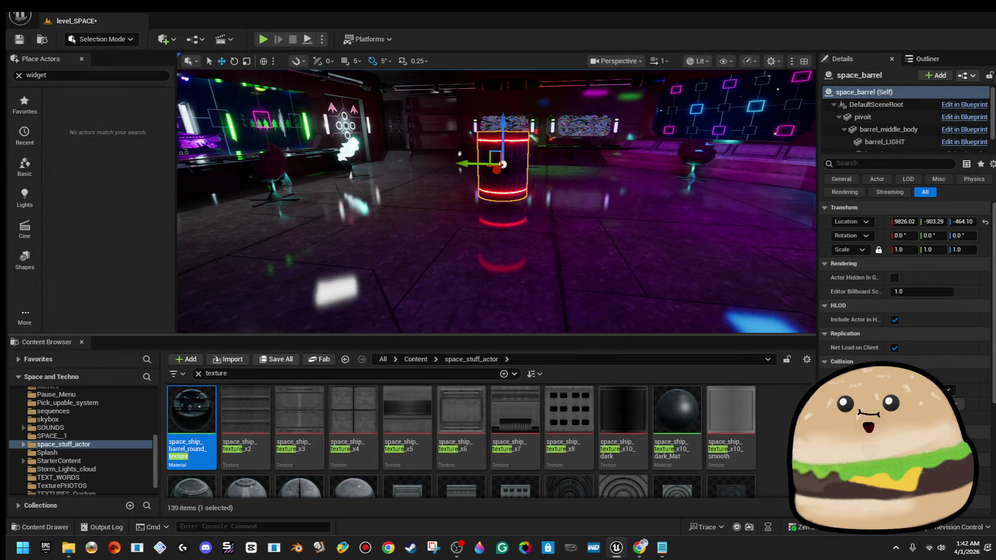
pyautogui.click(263, 42)
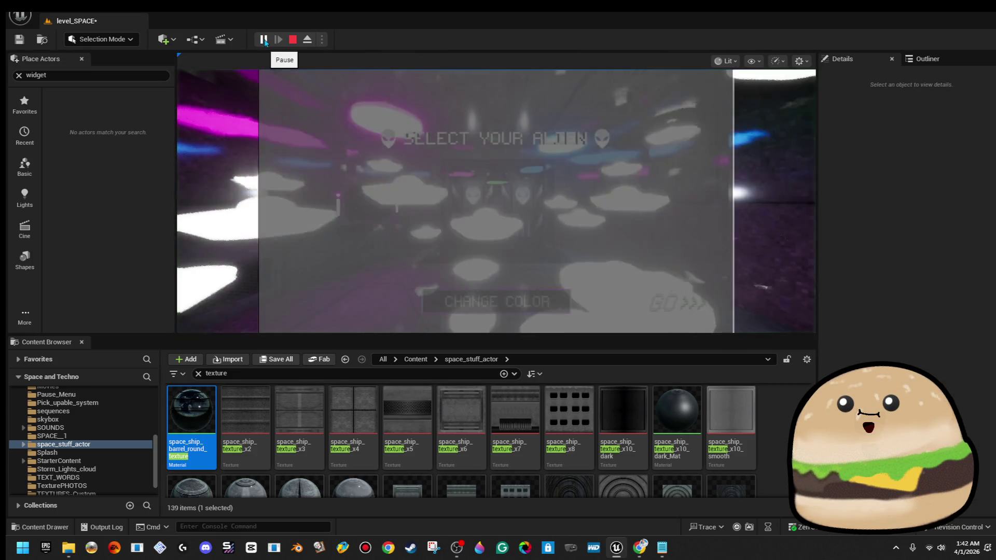
pyautogui.click(674, 302)
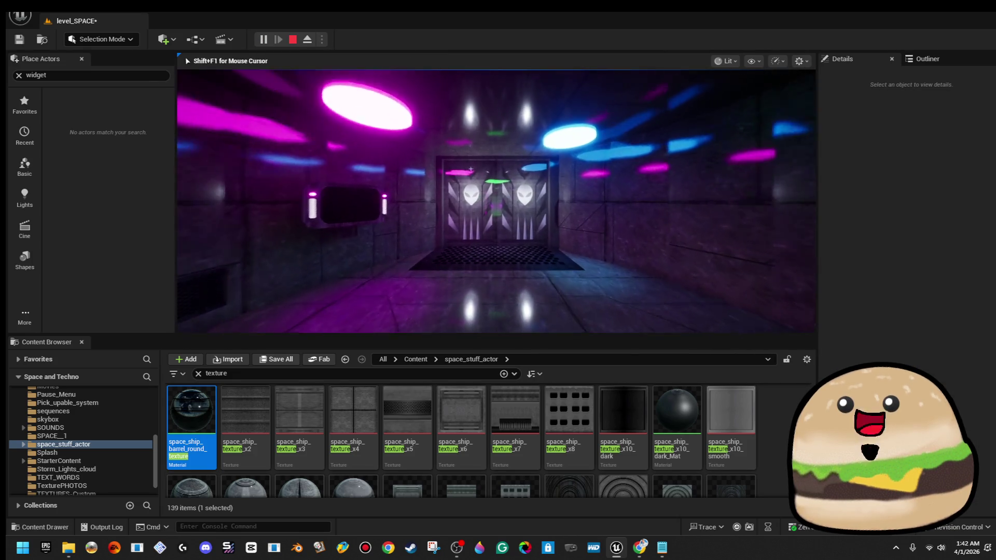
pyautogui.press('w')
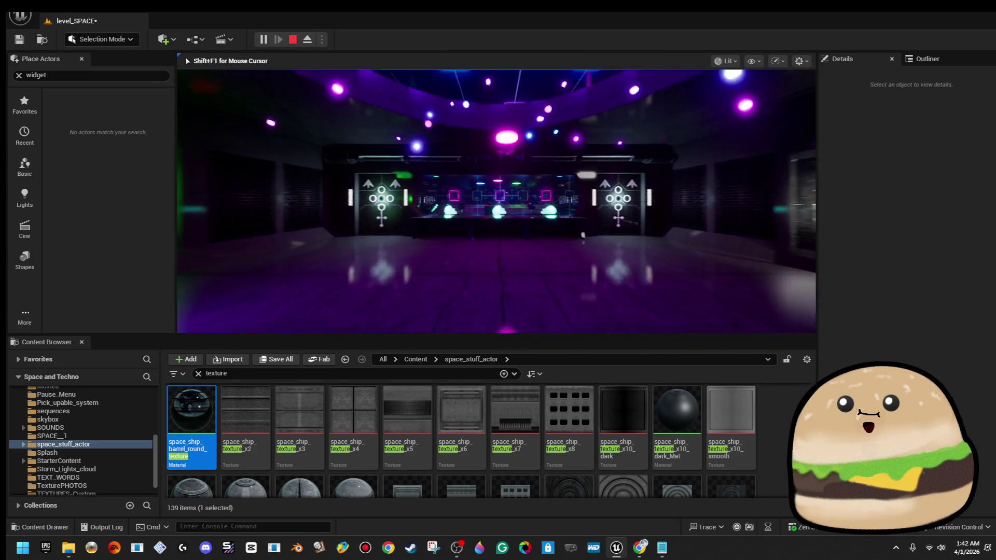
pyautogui.press('w')
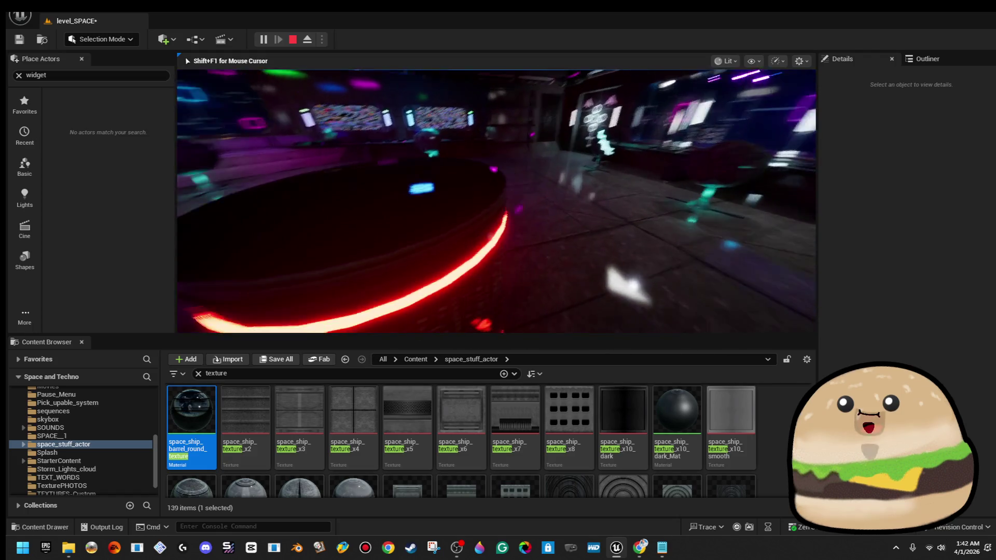
pyautogui.press('Escape')
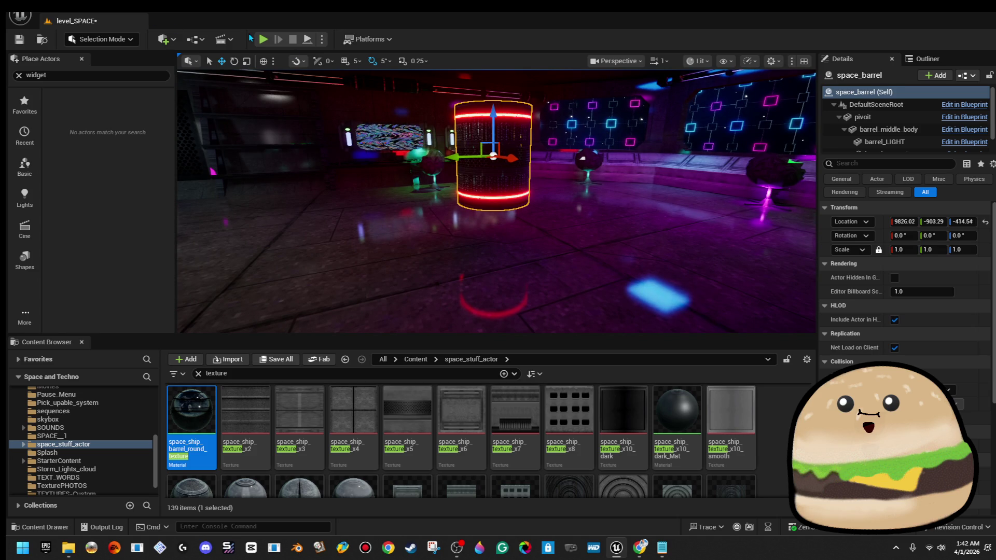
pyautogui.click(263, 40)
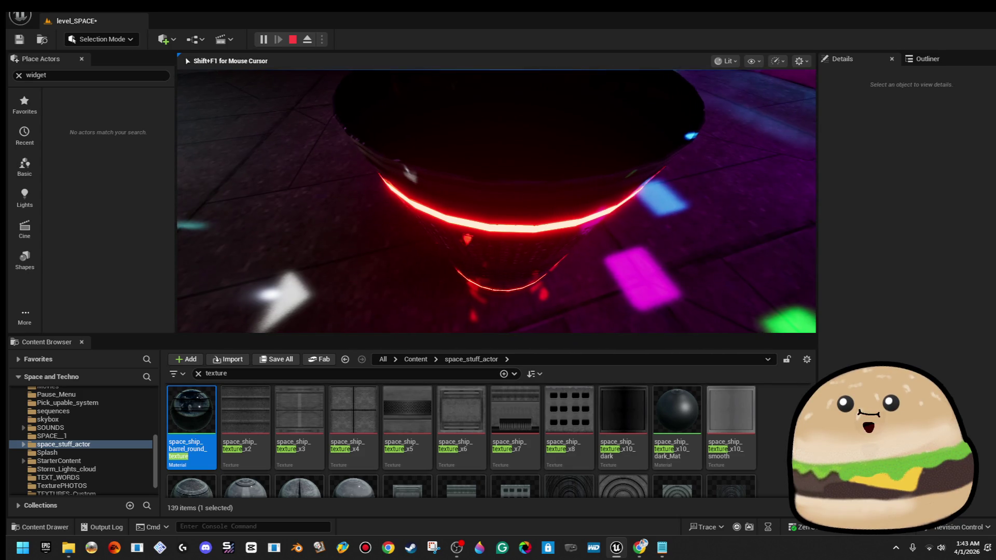
pyautogui.press('Escape')
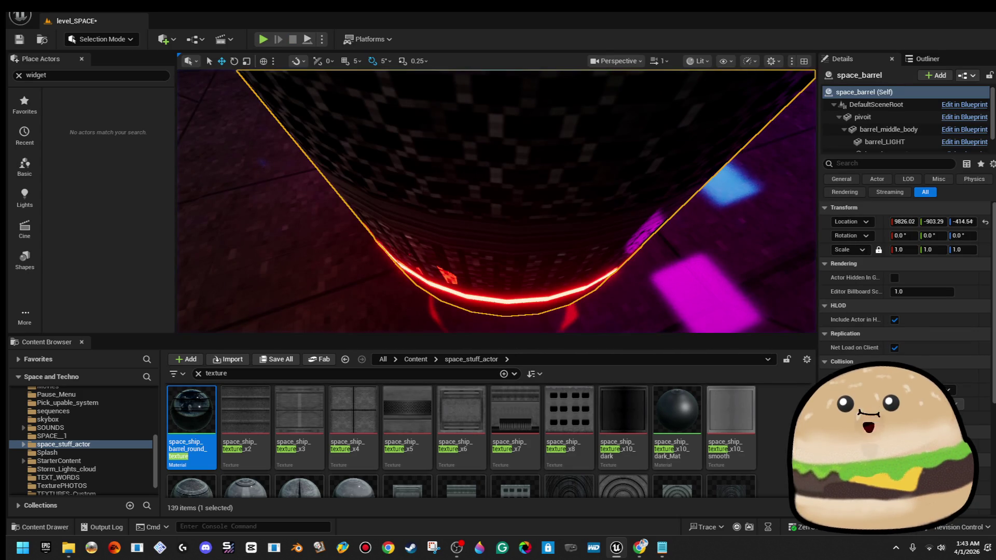
# Step: Rotate the space_barrel to -90° on X and play-test it lying on its side
pyautogui.press('f')
pyautogui.press('e')
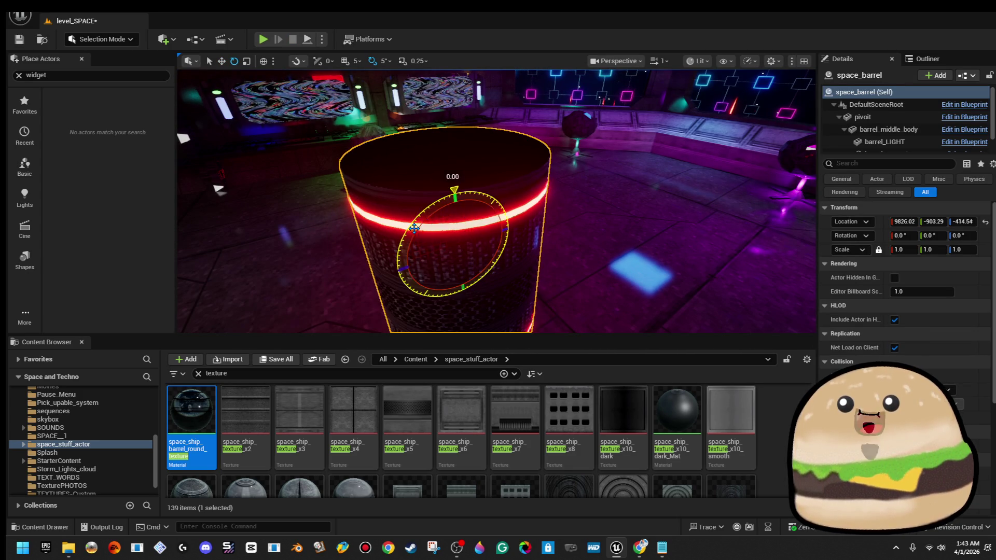
pyautogui.moveTo(500, 197); pyautogui.dragTo(508, 226)
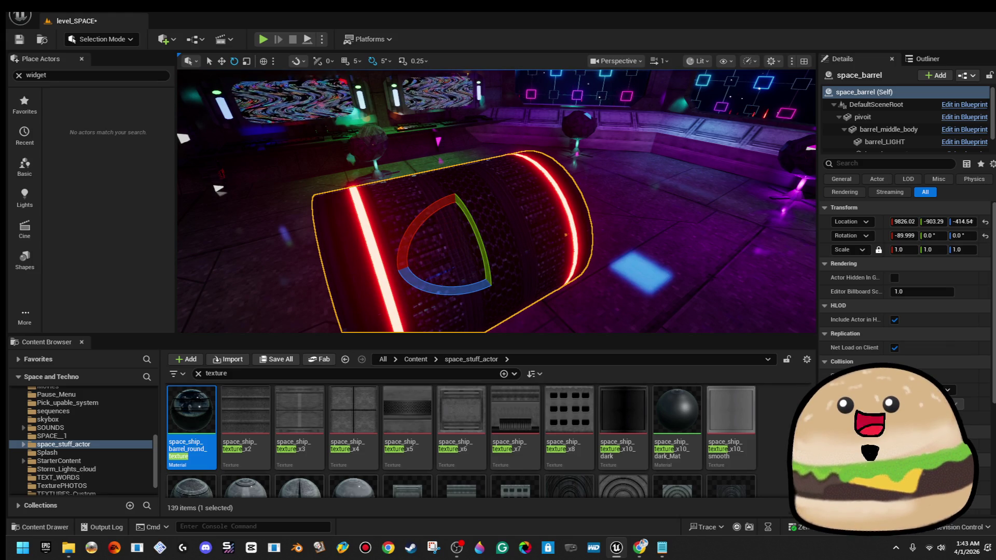
pyautogui.click(264, 39)
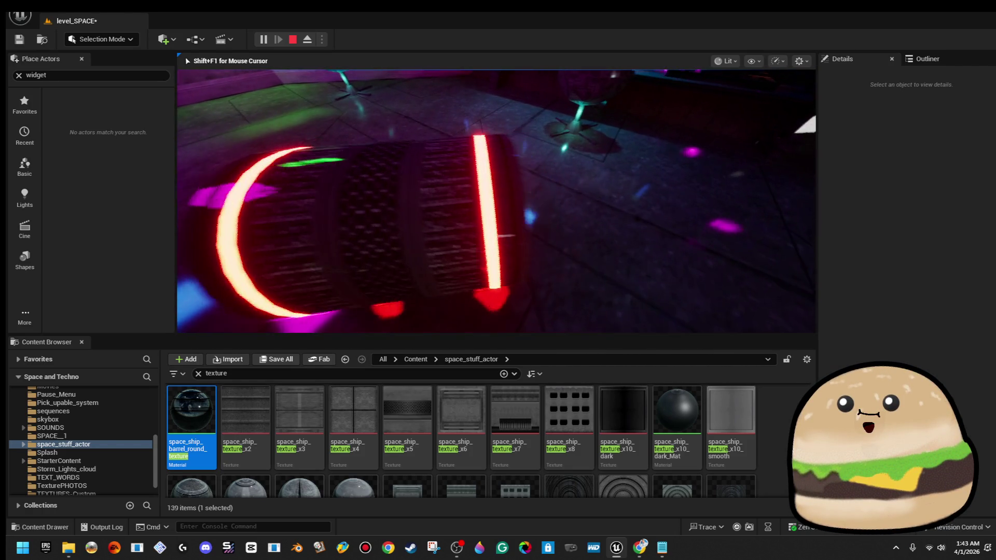
pyautogui.press('Escape')
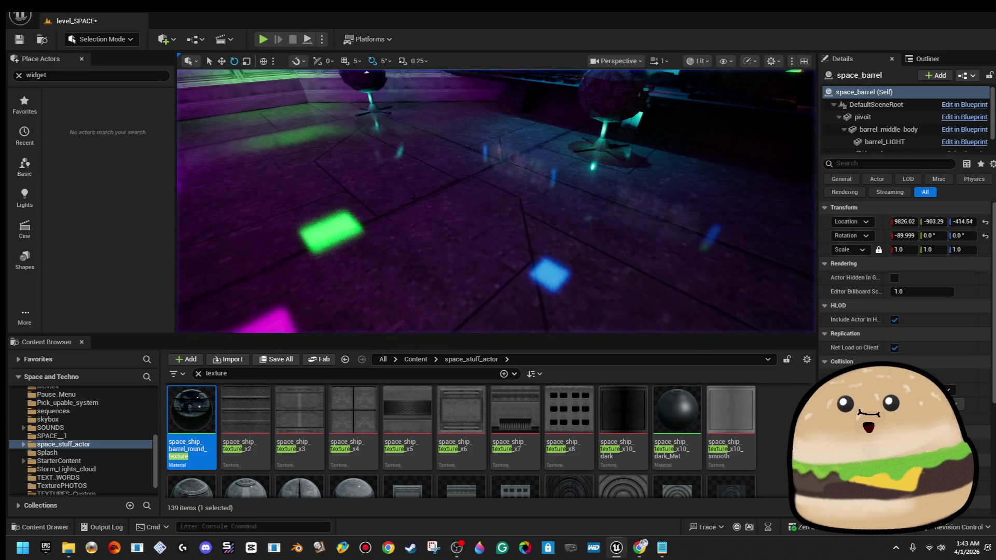
# Step: Frame the space_barrel, check its DefaultSceneRoot and pivoit components, then exit full-screen with F11
pyautogui.press('f')
pyautogui.rightClick(627, 165)
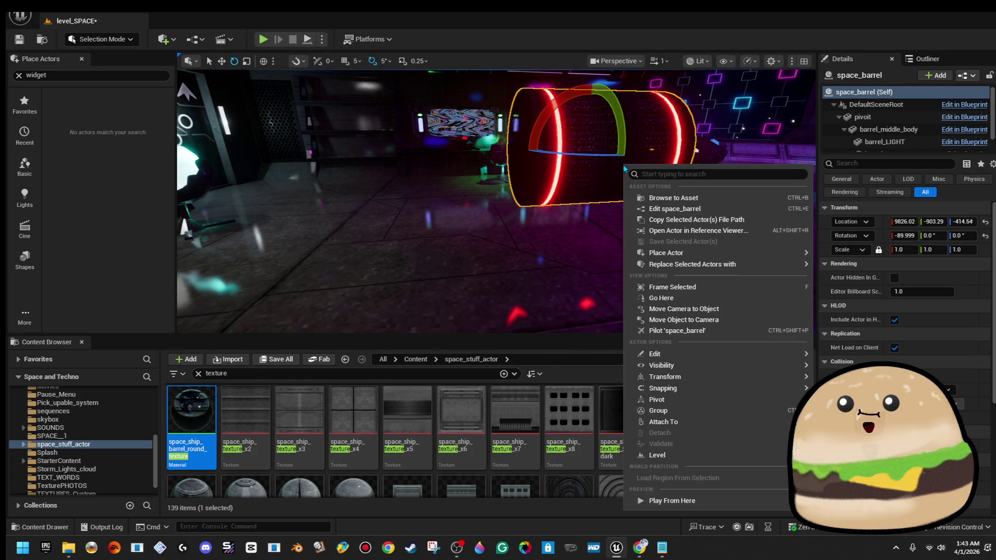
pyautogui.click(705, 209)
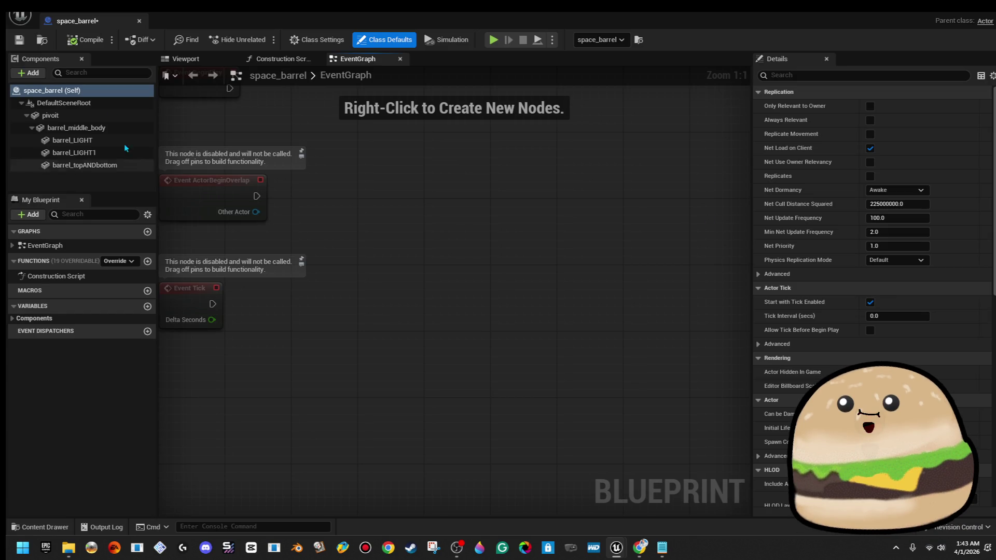
pyautogui.click(97, 103)
pyautogui.click(78, 115)
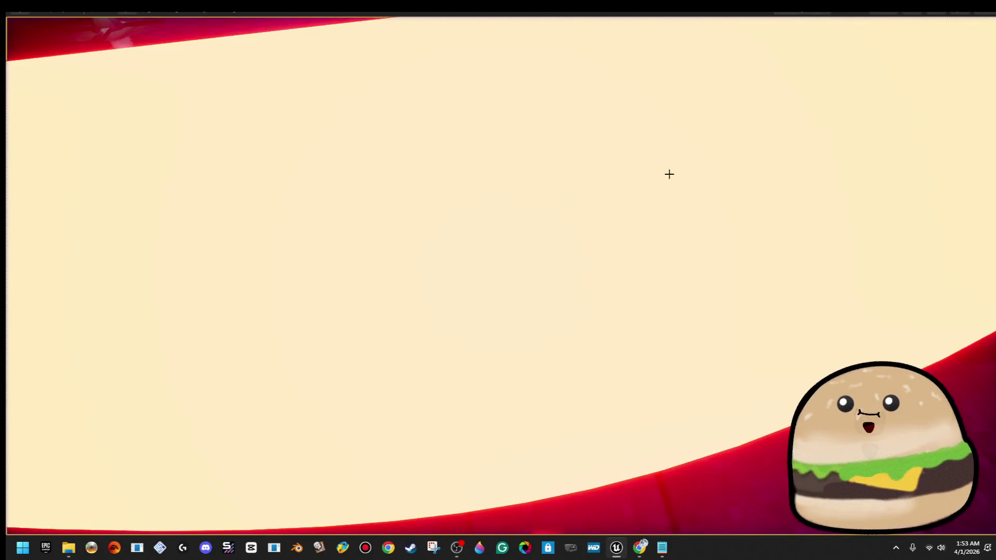
pyautogui.press('F11')
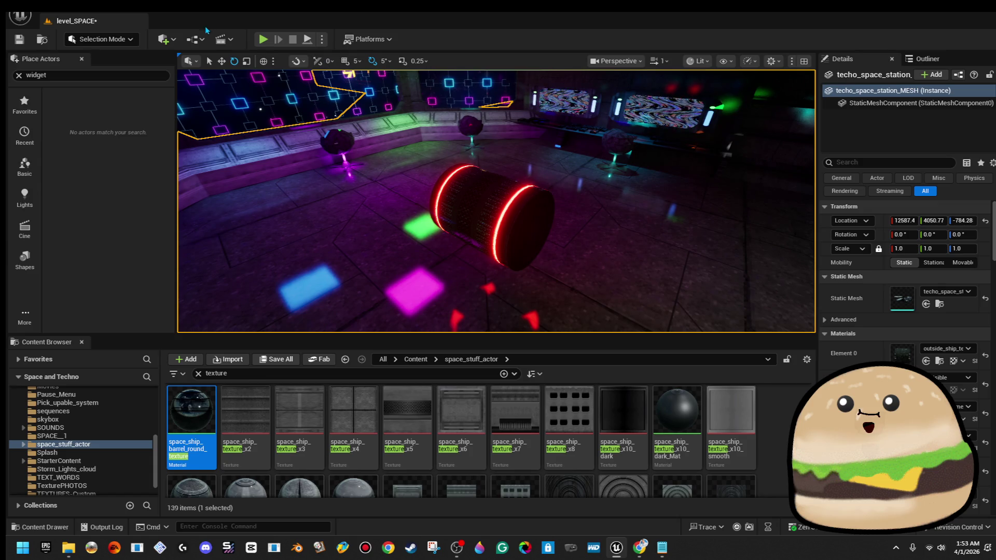
# Step: Filter the Content Browser for 'fps' and open FPS_SPACE_man_Game_alien_Player's EventGraph
pyautogui.click(194, 39)
pyautogui.click(242, 375)
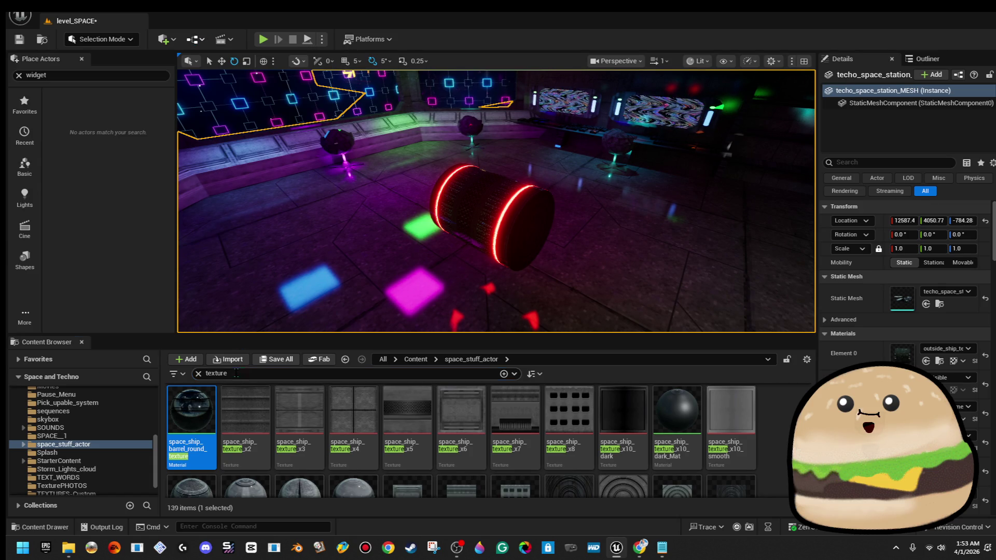
pyautogui.write('fps')
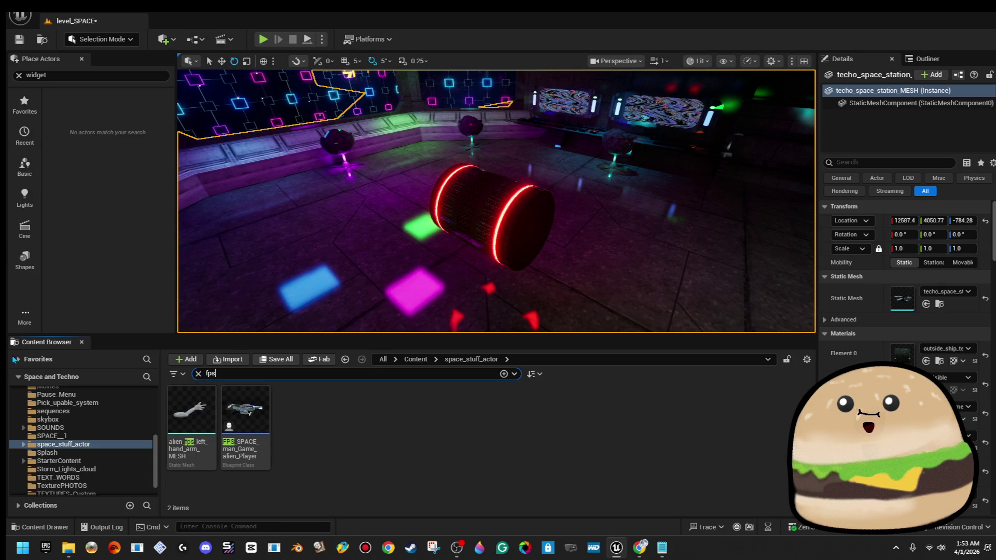
pyautogui.doubleClick(267, 432)
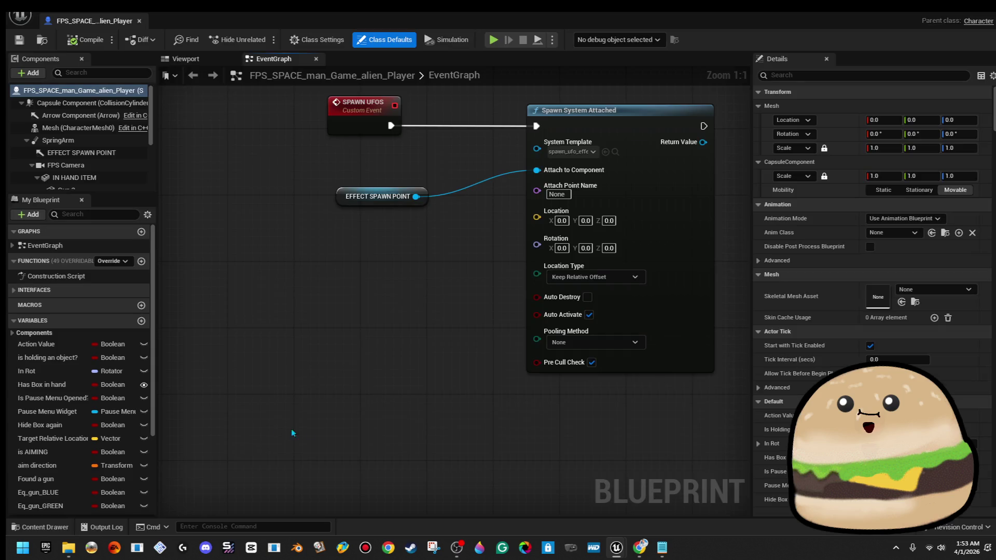
pyautogui.scroll(-8, 369, 378)
pyautogui.moveTo(455, 318); pyautogui.dragTo(295, 390)
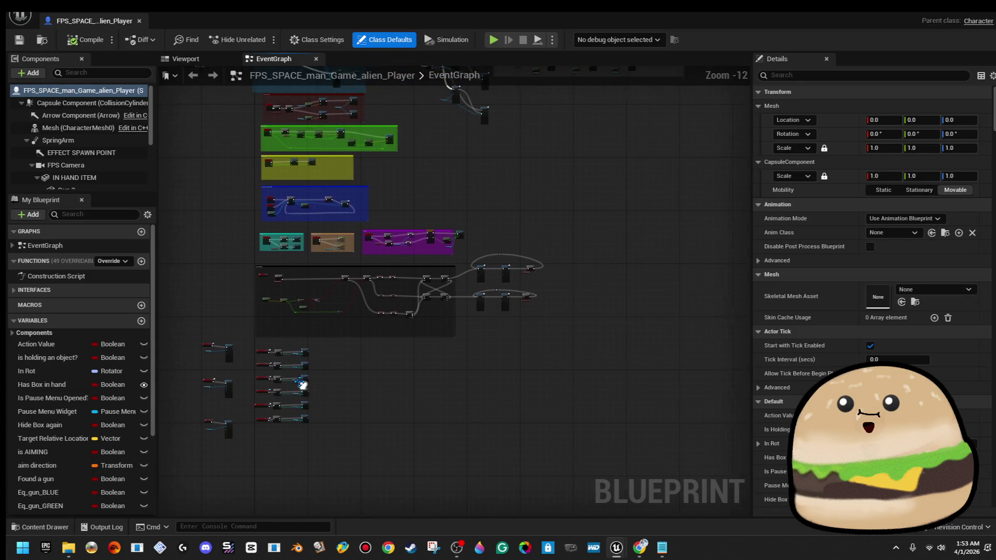
# Step: Search the player Blueprint for 'grab', which finds no results, and save it
pyautogui.hotkey('ctrl', 'f')
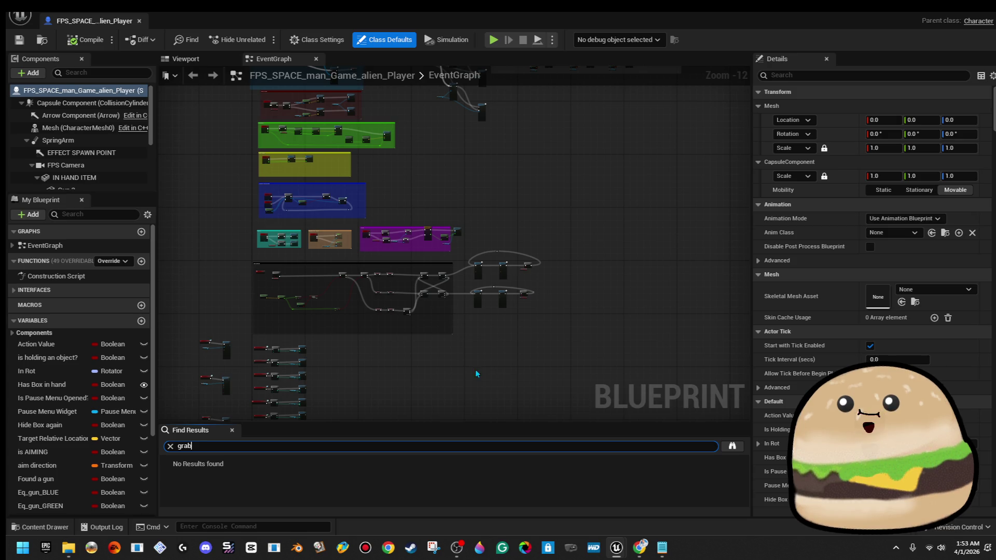
pyautogui.scroll(5, 239, 252)
pyautogui.scroll(2, 486, 186)
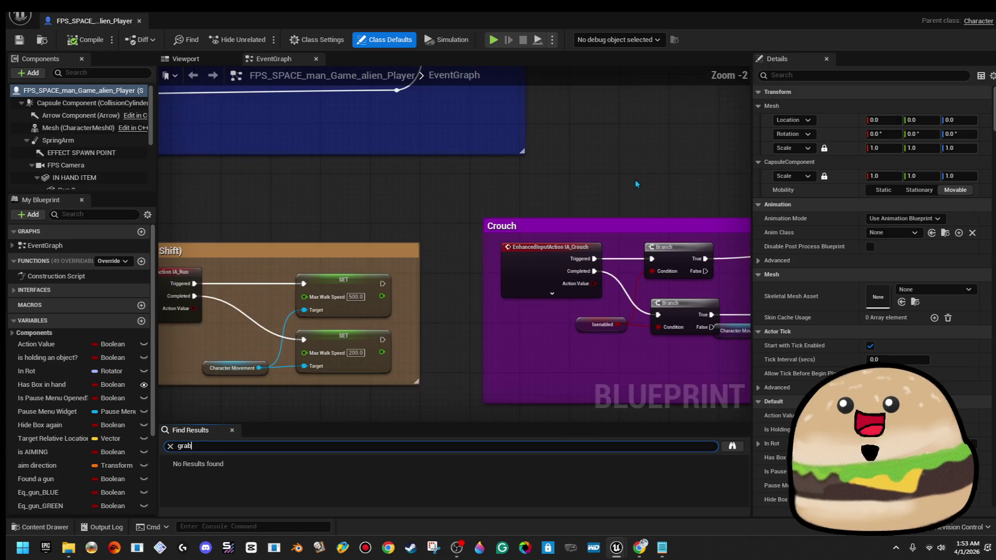
pyautogui.scroll(-5, 593, 260)
pyautogui.scroll(2, 573, 312)
pyautogui.scroll(3, 363, 332)
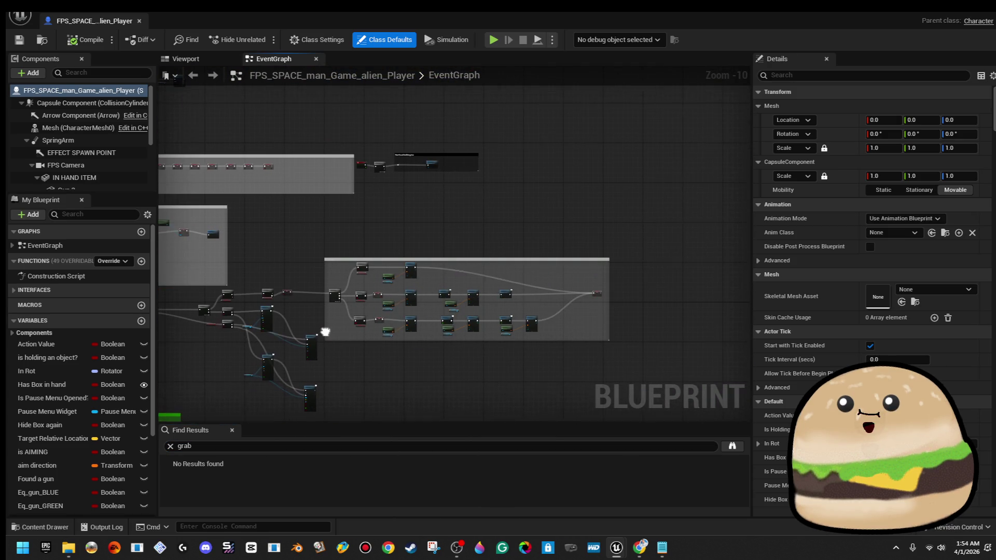
pyautogui.scroll(3, 345, 290)
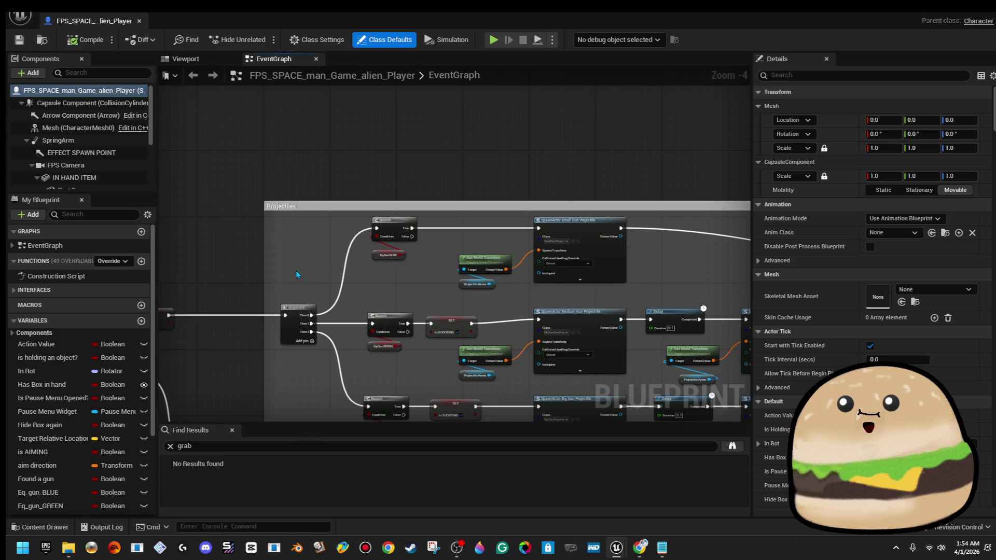
pyautogui.scroll(-4, 297, 274)
pyautogui.hotkey('ctrl', 's')
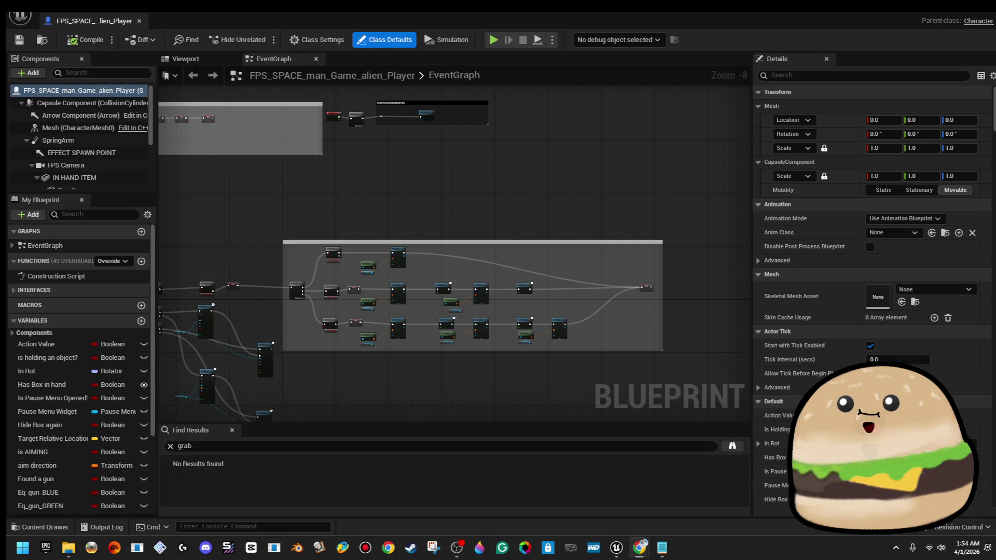
pyautogui.press('XF86AudioRaiseVolume')
pyautogui.press('XF86AudioRaiseVolume')
pyautogui.press('XF86AudioRaiseVolume')
pyautogui.press('XF86AudioRaiseVolume')
pyautogui.scroll(2, 499, 357)
pyautogui.scroll(-2, 391, 232)
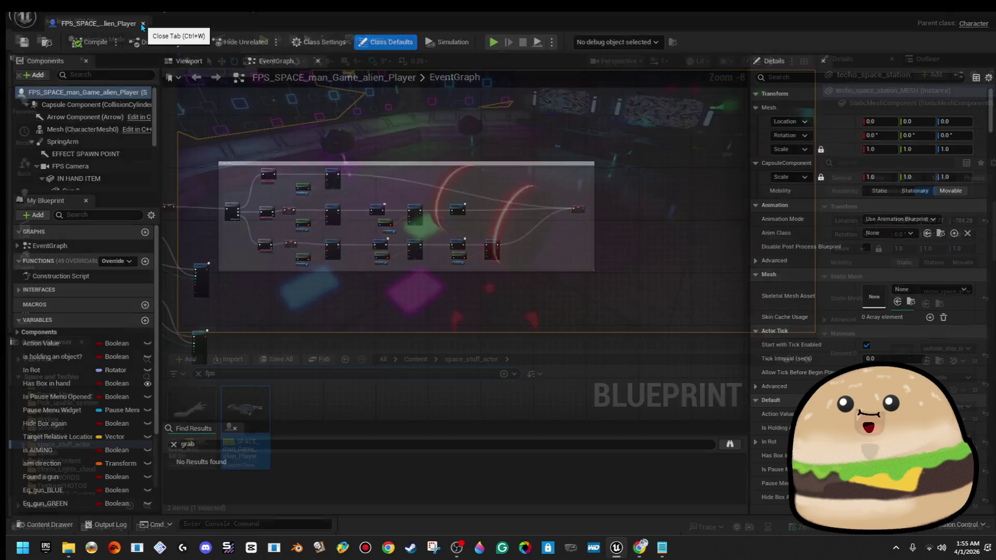
# Step: Close the alien player Blueprint and choose Edit space_barrel from the barrel in the viewport
pyautogui.click(141, 23)
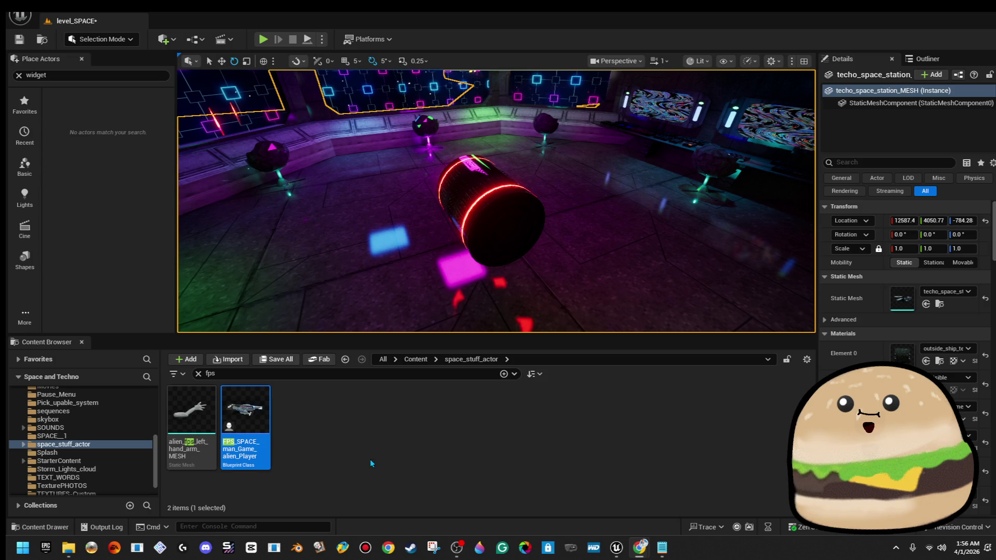
pyautogui.moveTo(497, 201)
pyautogui.mouseDown()
pyautogui.moveTo(482, 223)
pyautogui.moveTo(486, 201)
pyautogui.moveTo(457, 193)
pyautogui.mouseUp()
pyautogui.rightClick(457, 193)
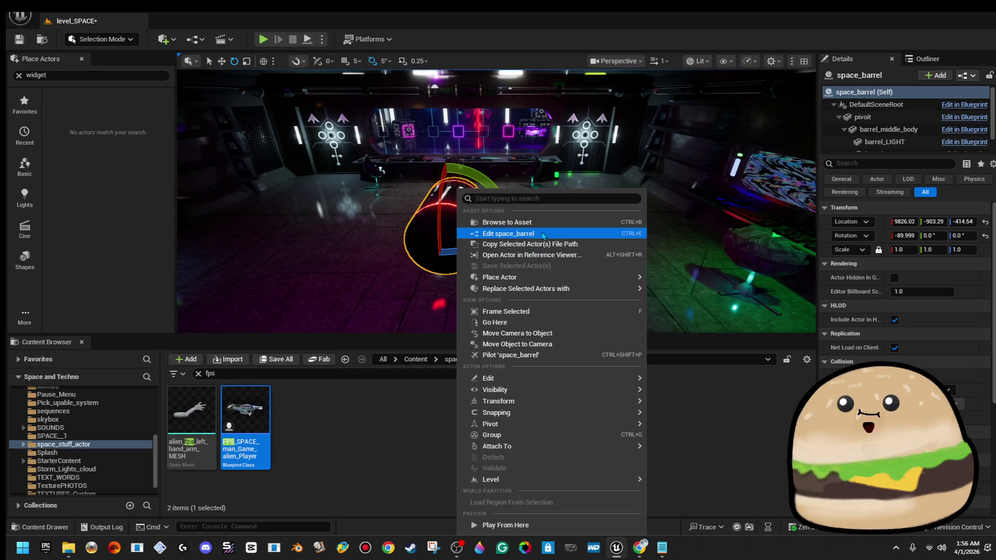
pyautogui.click(541, 233)
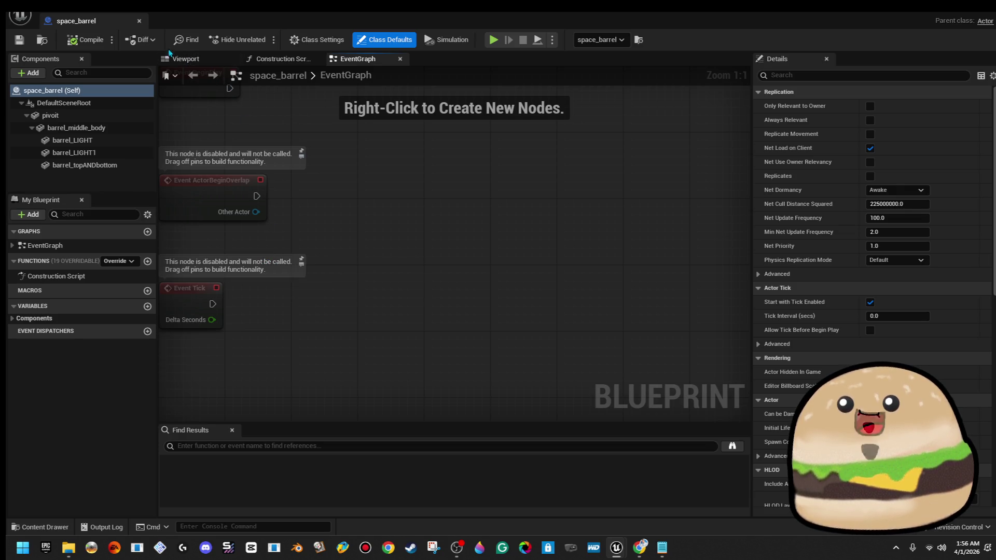
# Step: Delete the Event BeginPlay and Event Tick nodes from the space_barrel graph
pyautogui.moveTo(334, 198); pyautogui.dragTo(474, 285)
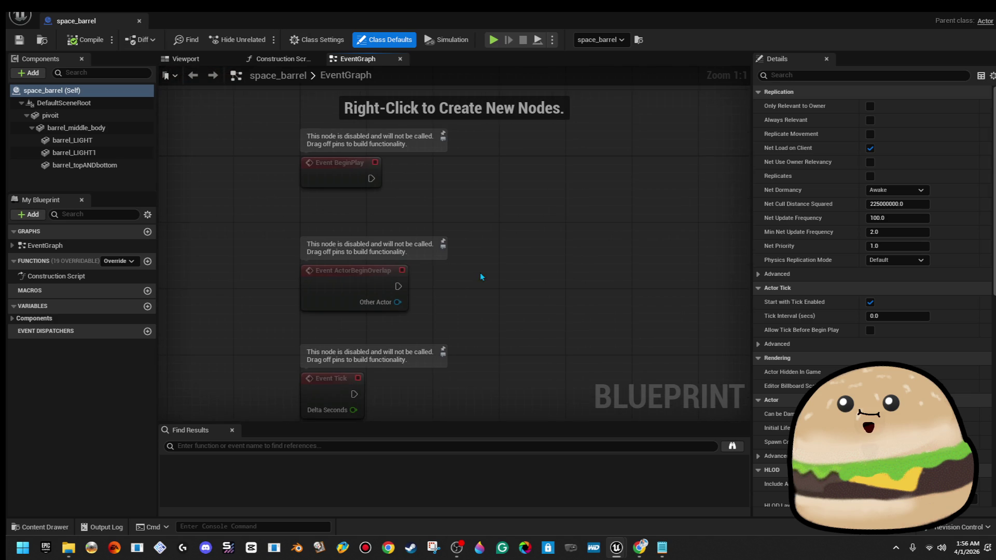
pyautogui.moveTo(474, 243)
pyautogui.mouseDown()
pyautogui.moveTo(475, 214)
pyautogui.moveTo(245, 375)
pyautogui.mouseUp()
pyautogui.click(348, 149)
pyautogui.press('Delete')
pyautogui.click(325, 364)
pyautogui.press('Delete')
# Step: Abandon a 'projector' action search, then compile the space_barrel Blueprint and close it
pyautogui.moveTo(398, 256); pyautogui.dragTo(539, 259)
pyautogui.write('pro')
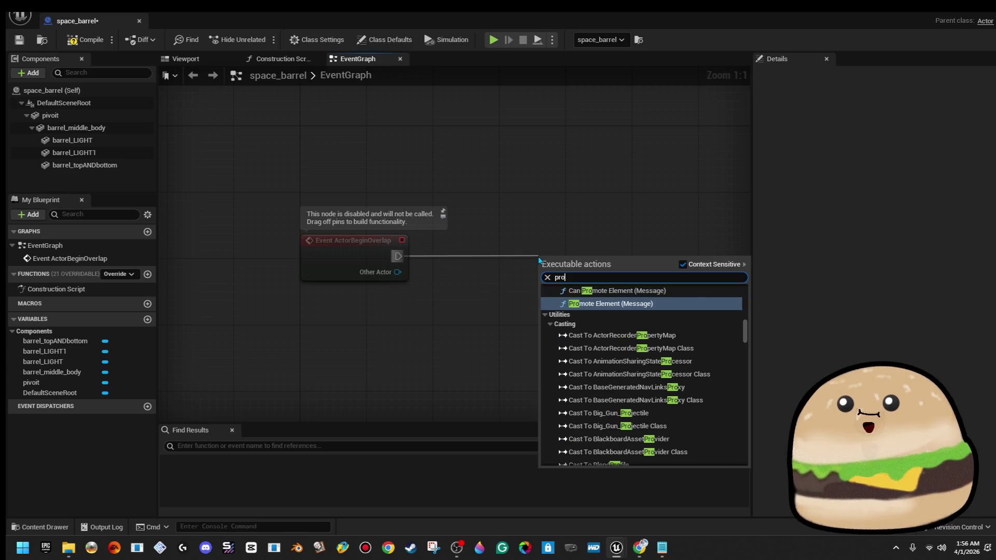
pyautogui.write('je')
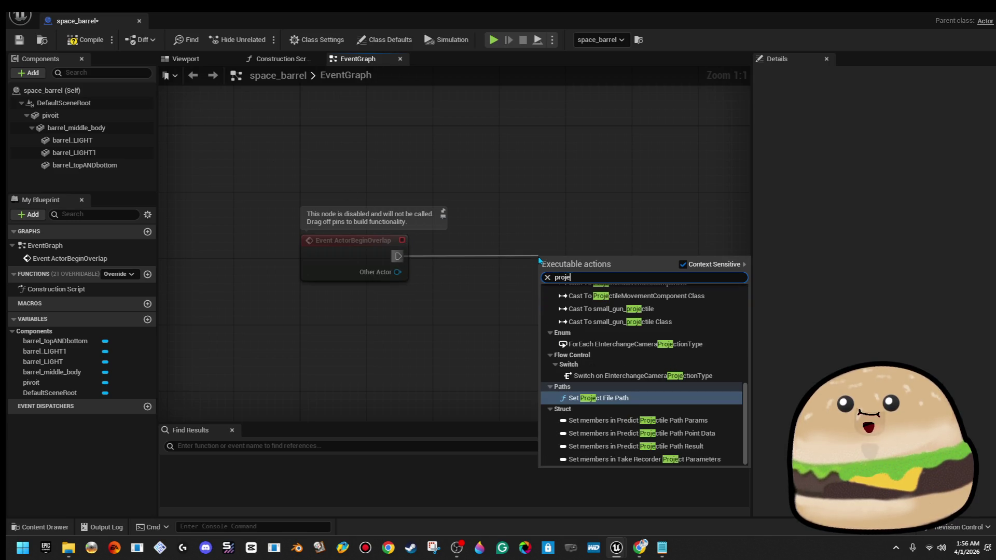
pyautogui.write('ctor')
pyautogui.press('BackSpace')
pyautogui.press('BackSpace')
pyautogui.press('BackSpace')
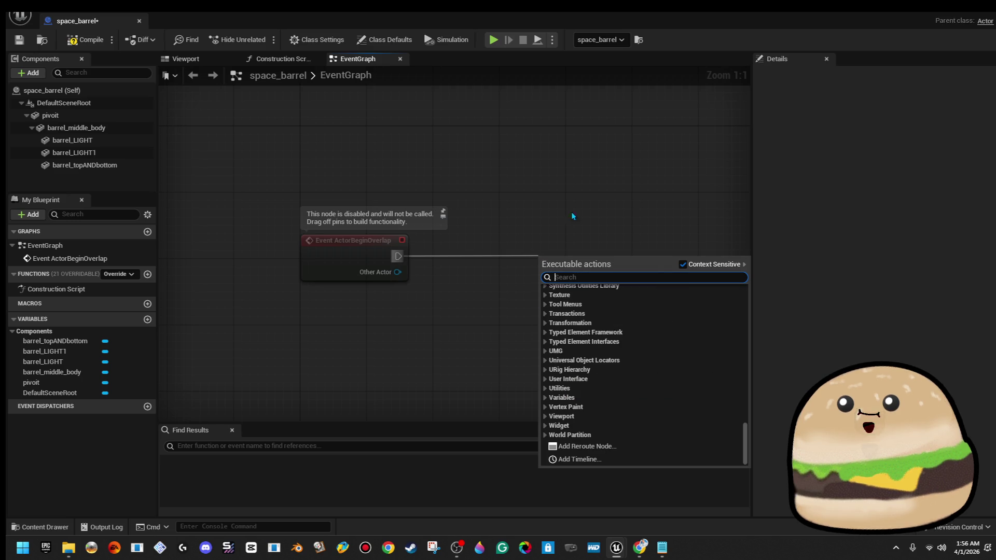
pyautogui.click(596, 194)
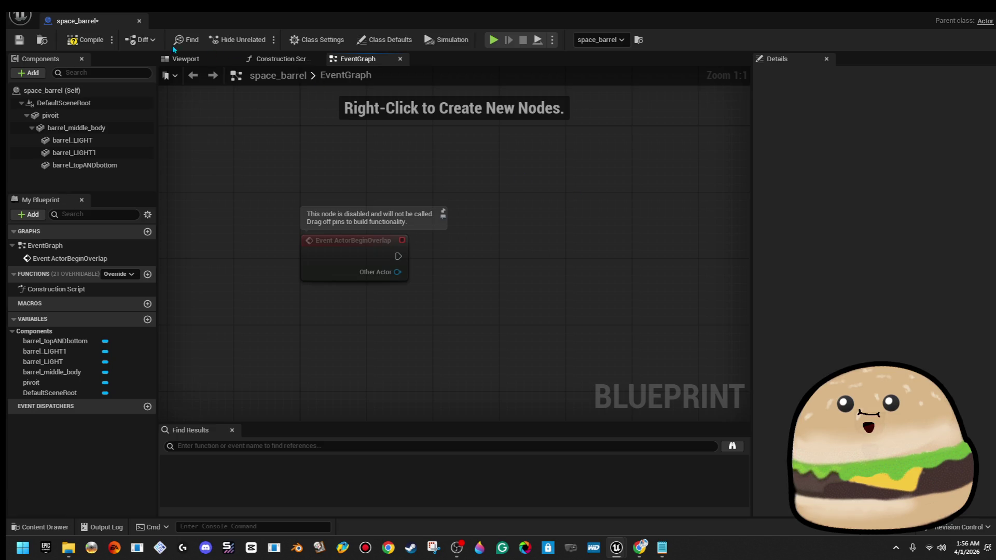
pyautogui.click(86, 39)
pyautogui.click(139, 20)
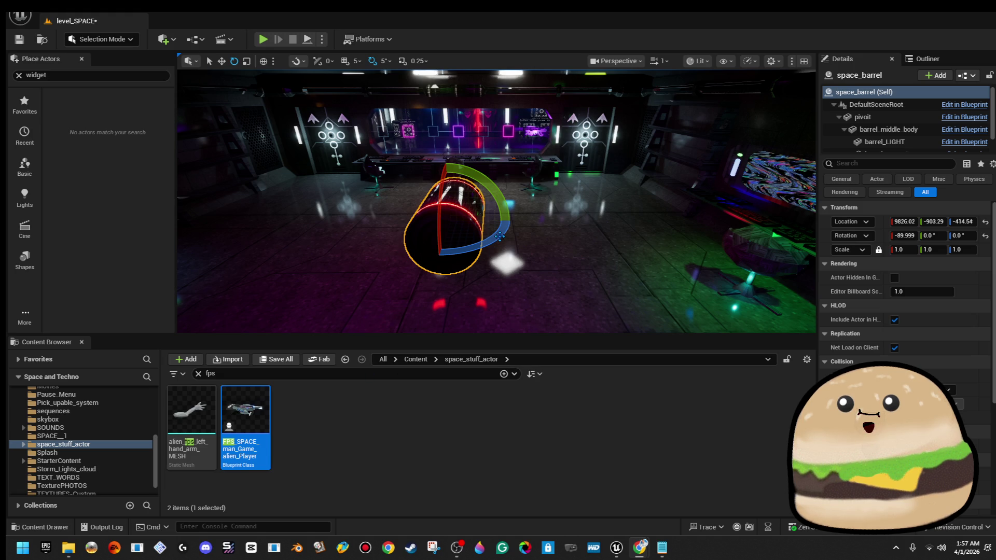
# Step: Focus on the barrel and rotate it so it stands upright
pyautogui.press('f')
pyautogui.moveTo(477, 197)
pyautogui.mouseDown()
pyautogui.moveTo(581, 197)
pyautogui.moveTo(589, 208)
pyautogui.moveTo(589, 156)
pyautogui.mouseUp()
pyautogui.moveTo(467, 260); pyautogui.dragTo(504, 323)
pyautogui.moveTo(498, 208)
pyautogui.mouseDown()
pyautogui.moveTo(498, 259)
pyautogui.moveTo(518, 270)
pyautogui.mouseUp()
pyautogui.press('f')
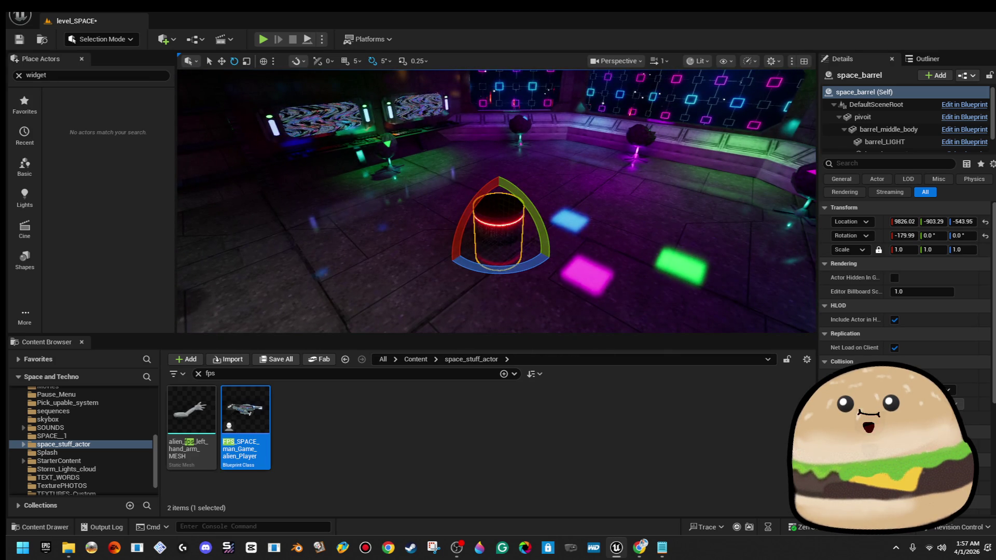
# Step: Raise the barrel slightly and move it along the floor beside the door wall
pyautogui.press('w')
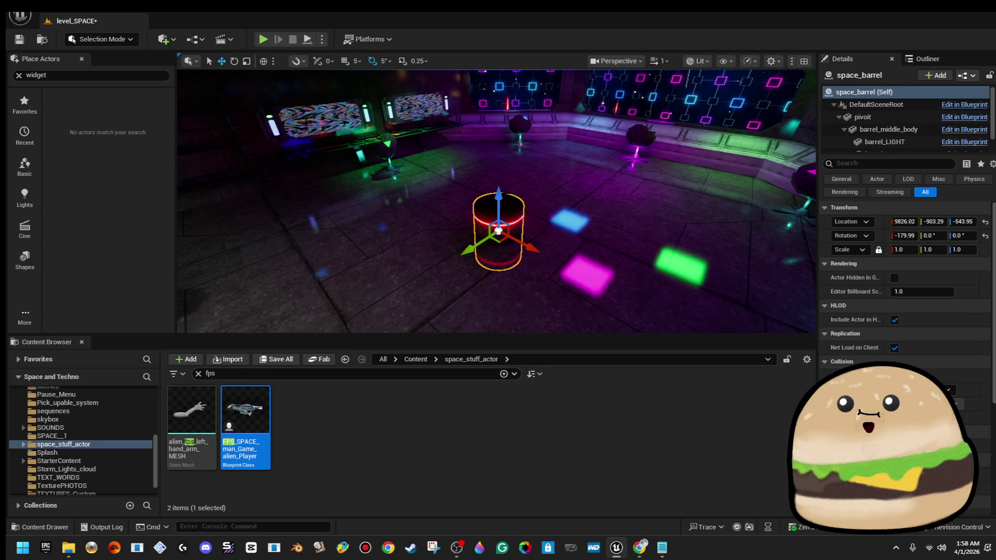
pyautogui.moveTo(500, 197); pyautogui.dragTo(502, 104)
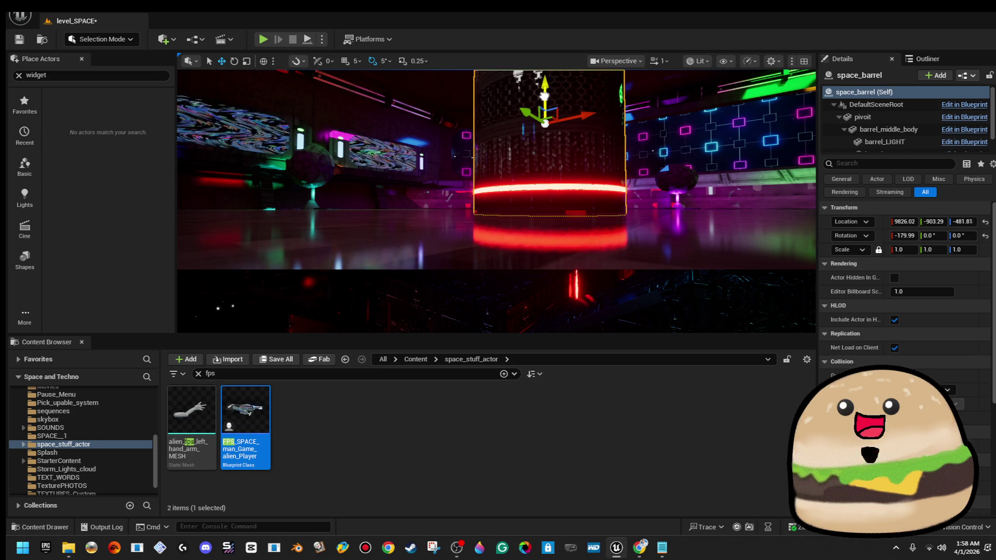
pyautogui.scroll(-5, 460, 237)
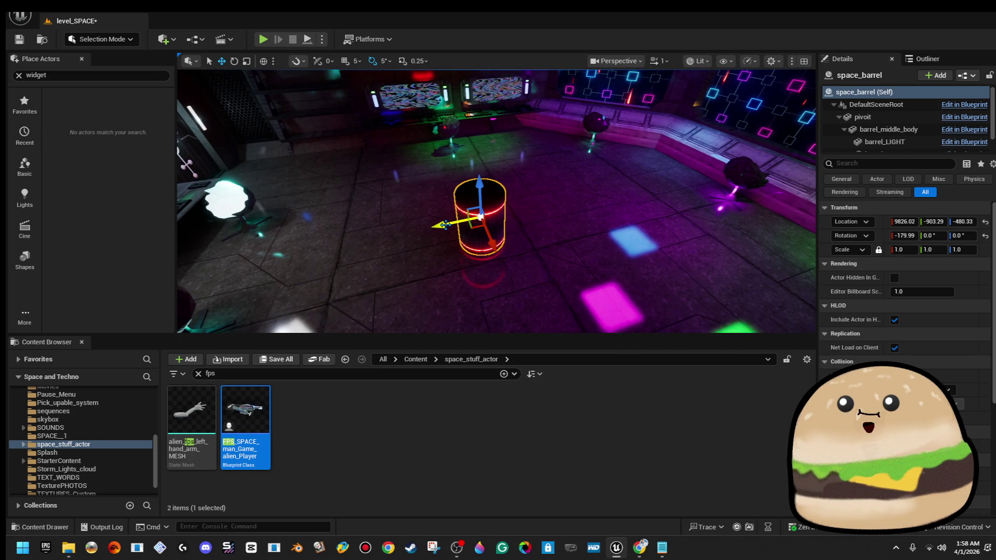
pyautogui.moveTo(496, 202); pyautogui.dragTo(425, 205)
pyautogui.moveTo(674, 233); pyautogui.dragTo(717, 238)
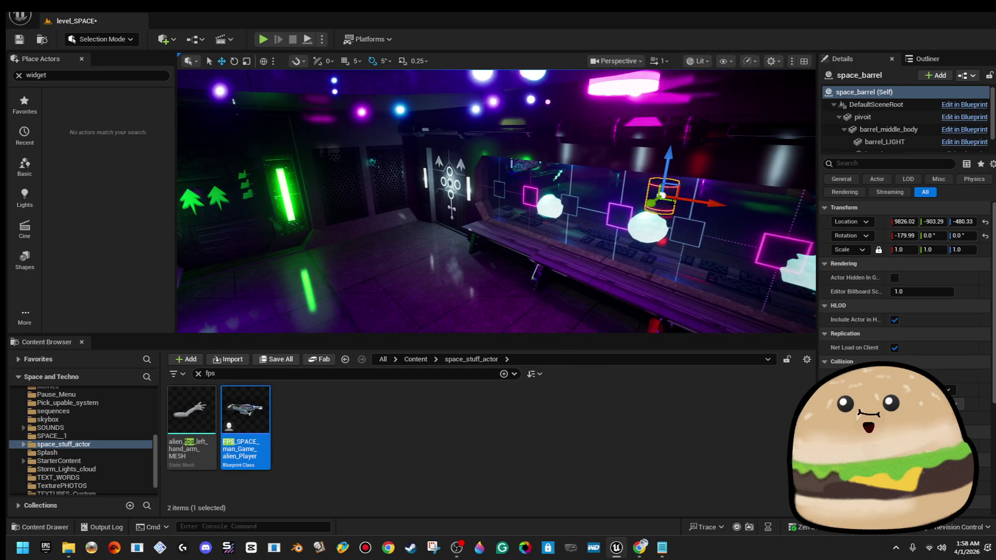
pyautogui.moveTo(662, 196)
pyautogui.mouseDown()
pyautogui.moveTo(440, 238)
pyautogui.moveTo(386, 218)
pyautogui.moveTo(401, 216)
pyautogui.mouseUp()
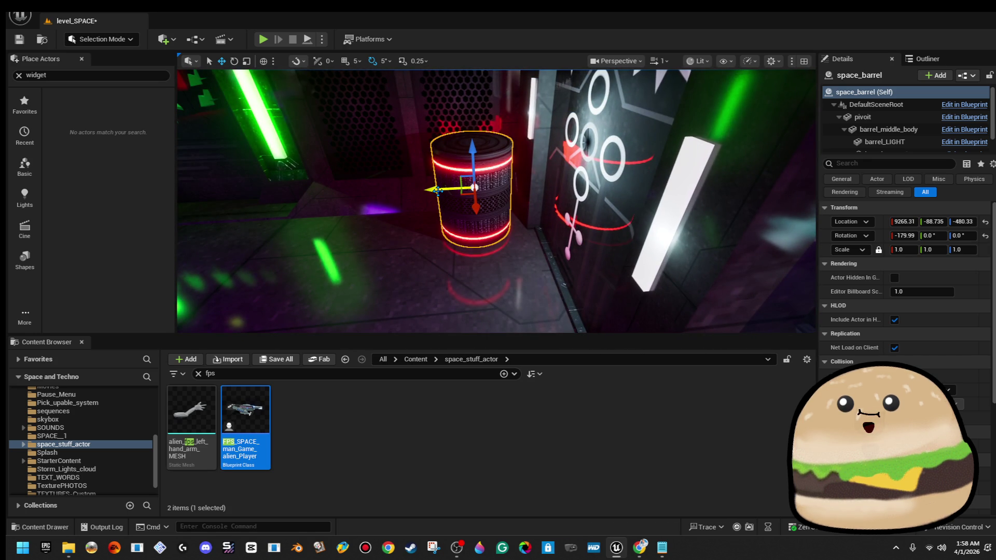
pyautogui.moveTo(439, 191); pyautogui.dragTo(449, 190)
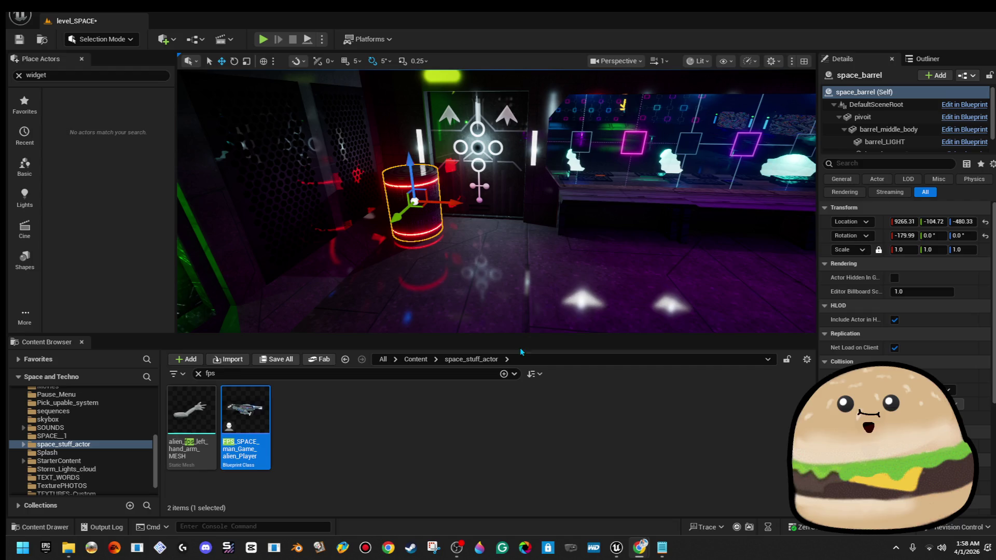
# Step: Bring the SPACE GAME TO DO notes to the front
pyautogui.rightClick(578, 193)
pyautogui.moveTo(661, 547)
pyautogui.click(669, 527)
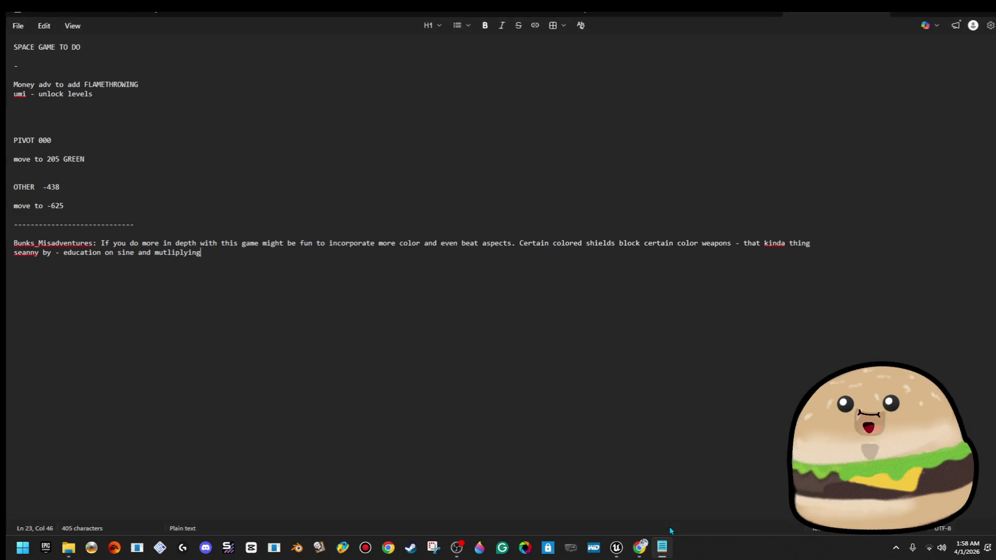
# Step: Return to level_SPACE and restart the play-test several times until it runs
pyautogui.click(616, 547)
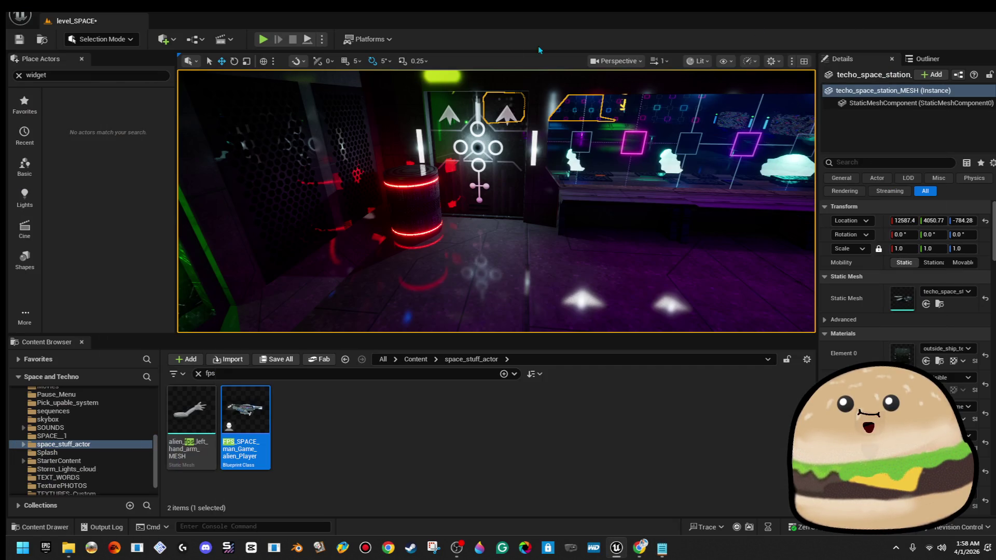
pyautogui.click(263, 39)
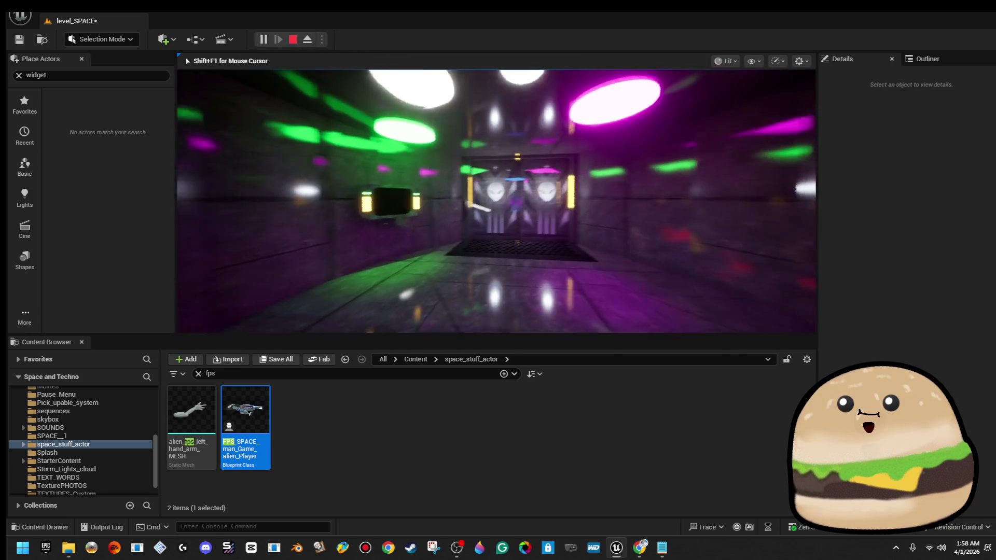
pyautogui.press('Escape')
pyautogui.click(263, 39)
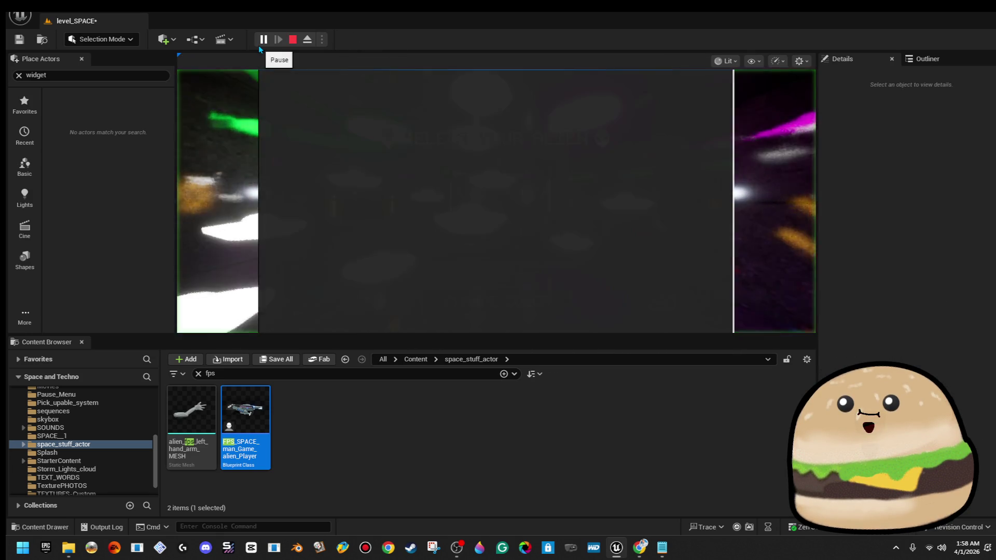
pyautogui.click(292, 42)
pyautogui.click(263, 39)
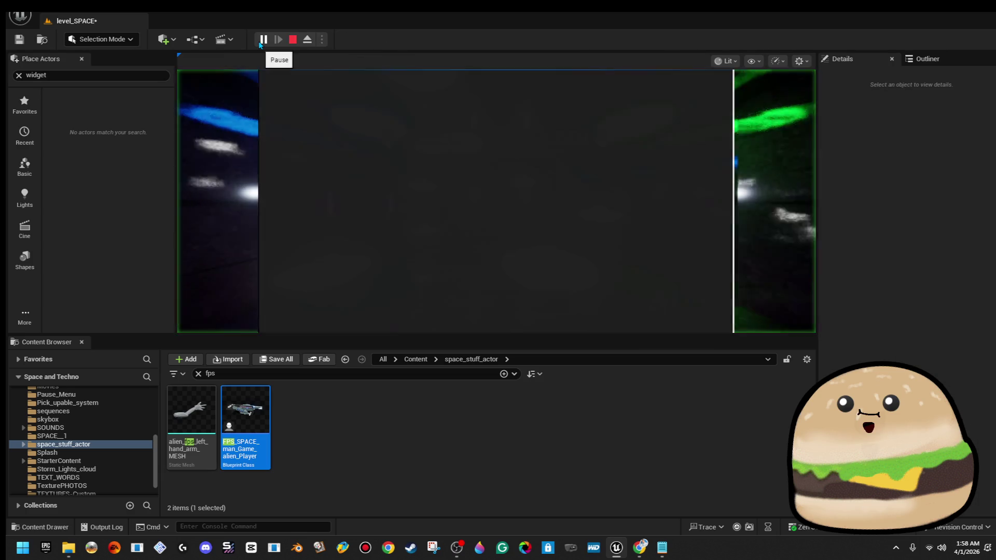
pyautogui.click(292, 42)
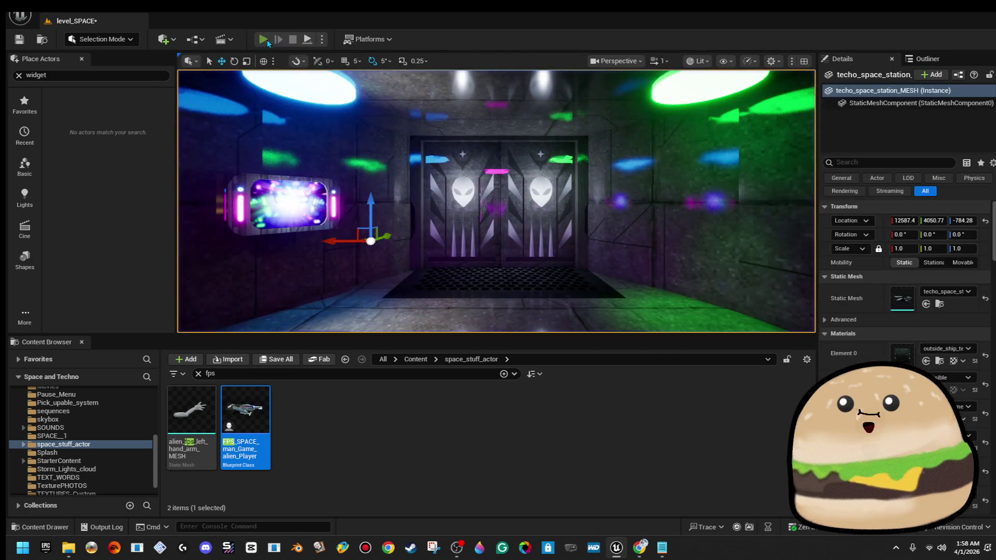
pyautogui.click(263, 39)
# Step: Walk through the alien door up to the red-ringed barrel and around it, then stop playing
pyautogui.click(523, 254)
pyautogui.press('w')
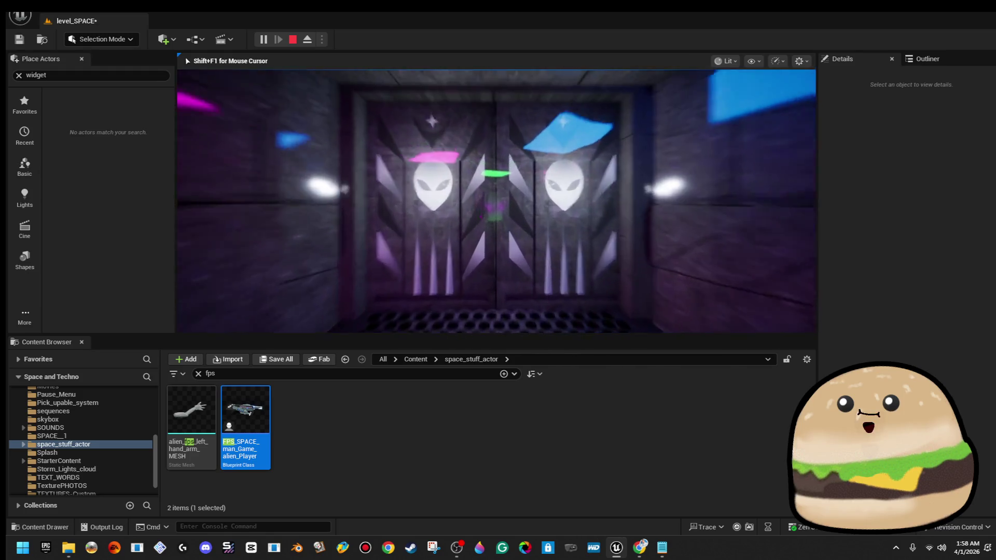
pyautogui.press('w')
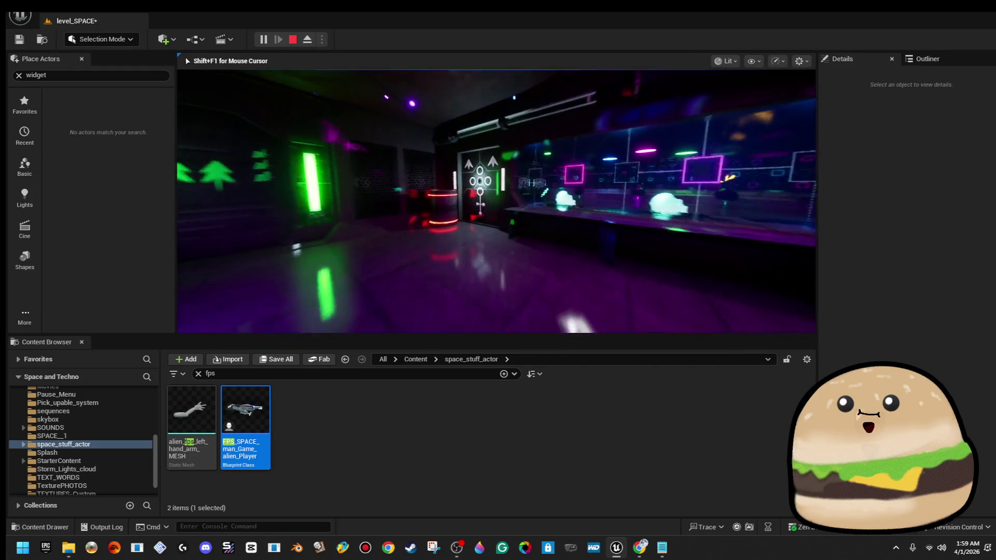
pyautogui.press('w')
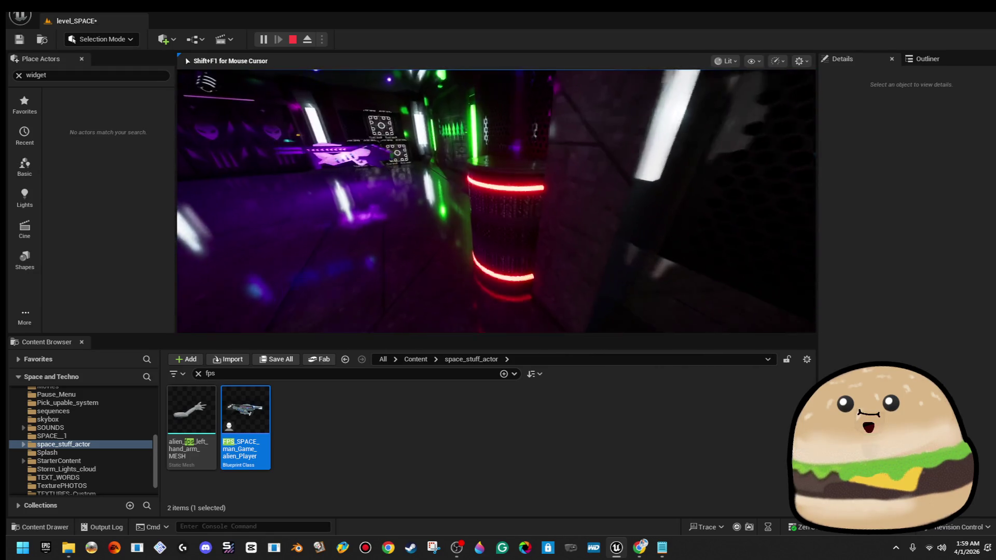
pyautogui.press('d')
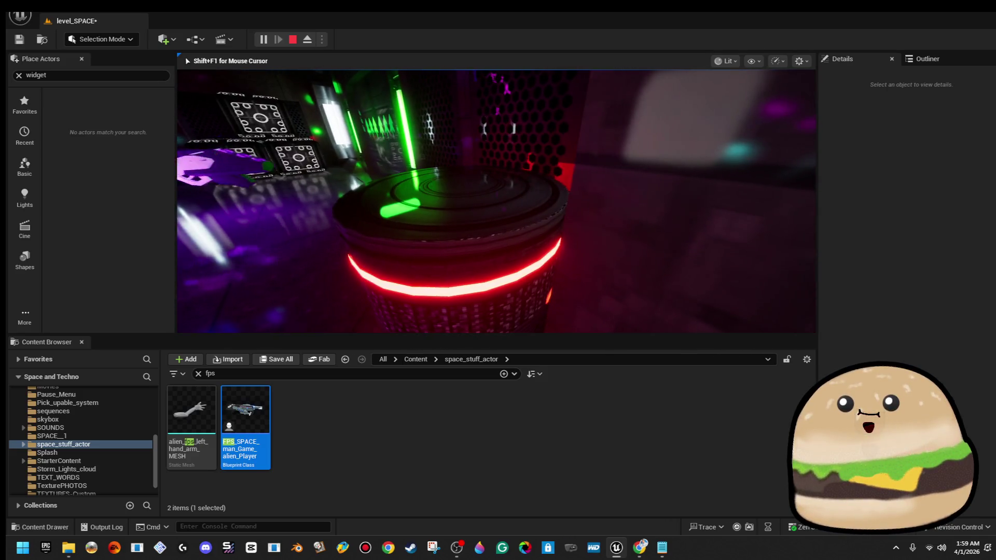
pyautogui.press('s')
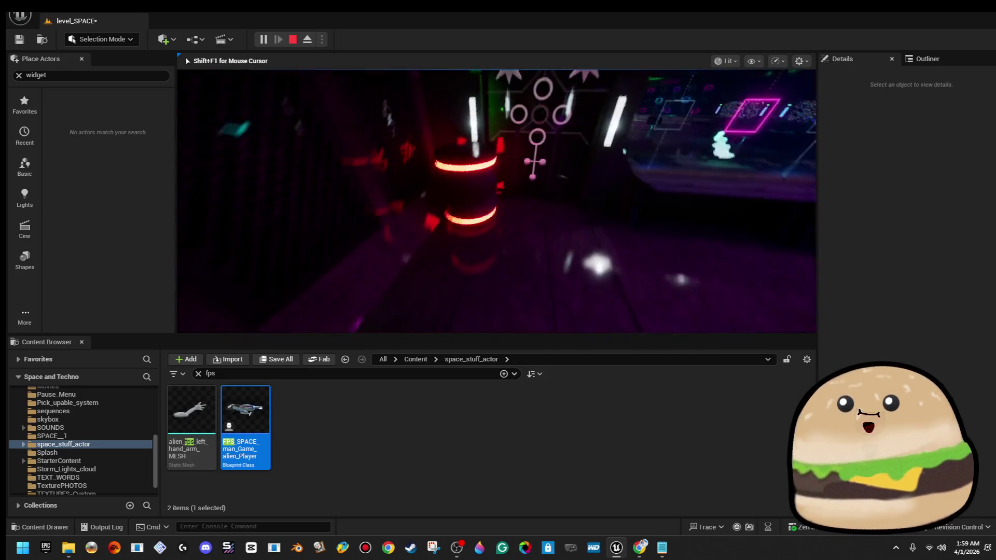
pyautogui.press('w')
pyautogui.hotkey('shift', 'F1')
pyautogui.press('Escape')
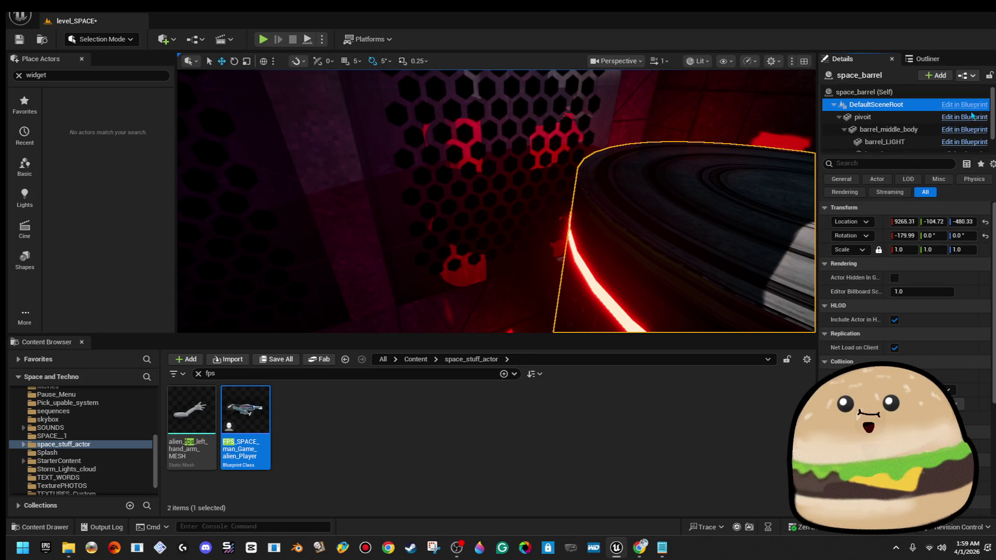
# Step: Open space_barrel, inspect the pivoit component in the Viewport preview, then save and close it
pyautogui.click(925, 104)
pyautogui.click(970, 106)
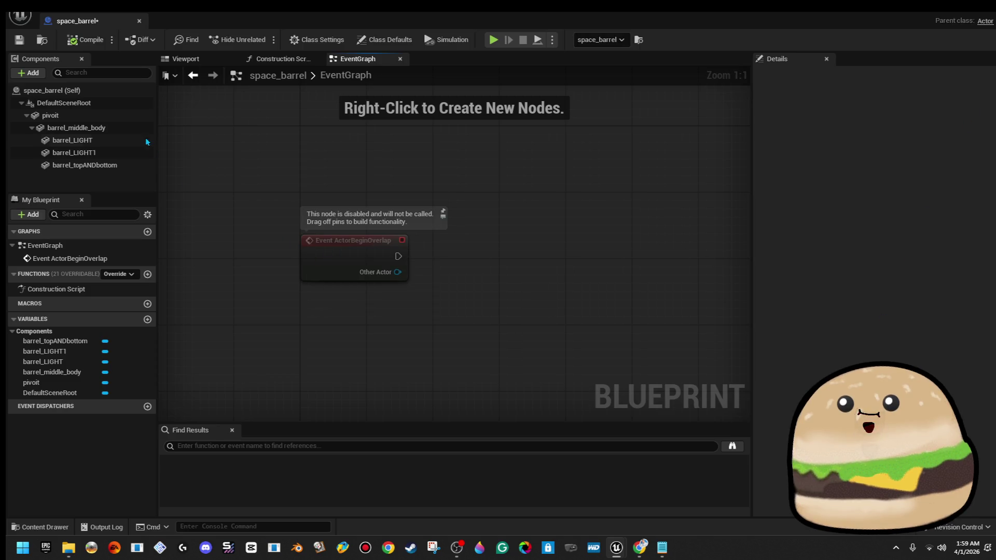
pyautogui.click(130, 103)
pyautogui.click(130, 116)
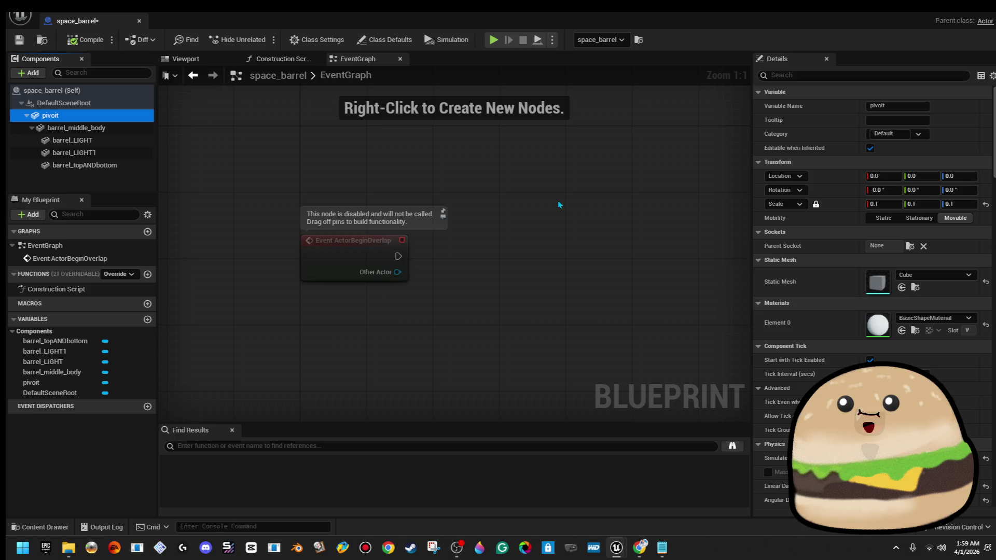
pyautogui.click(186, 60)
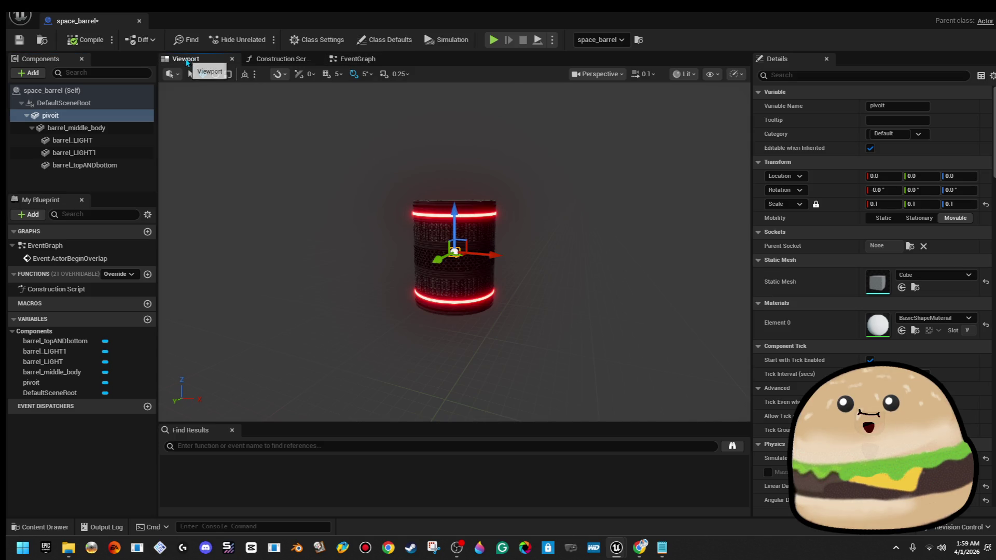
pyautogui.scroll(-3, 871, 291)
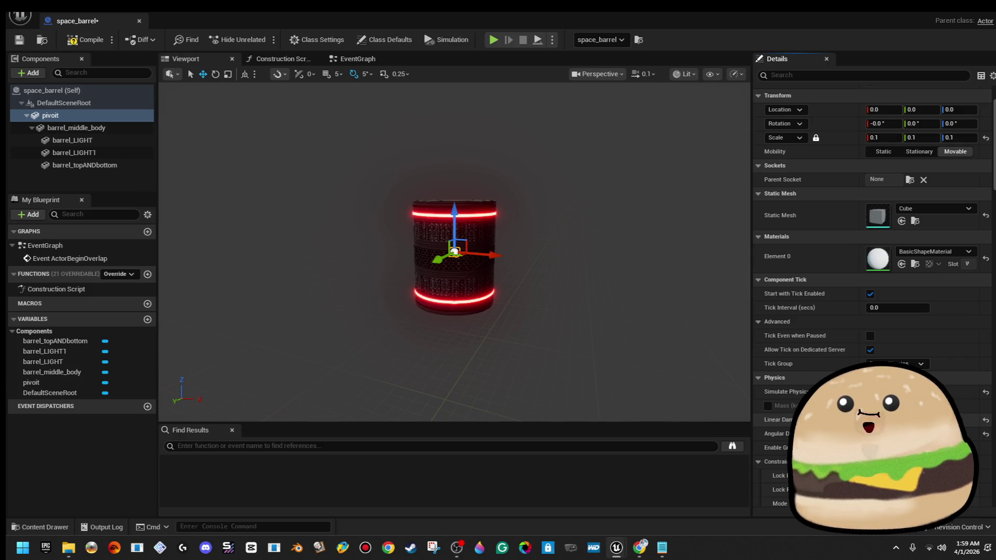
pyautogui.click(18, 40)
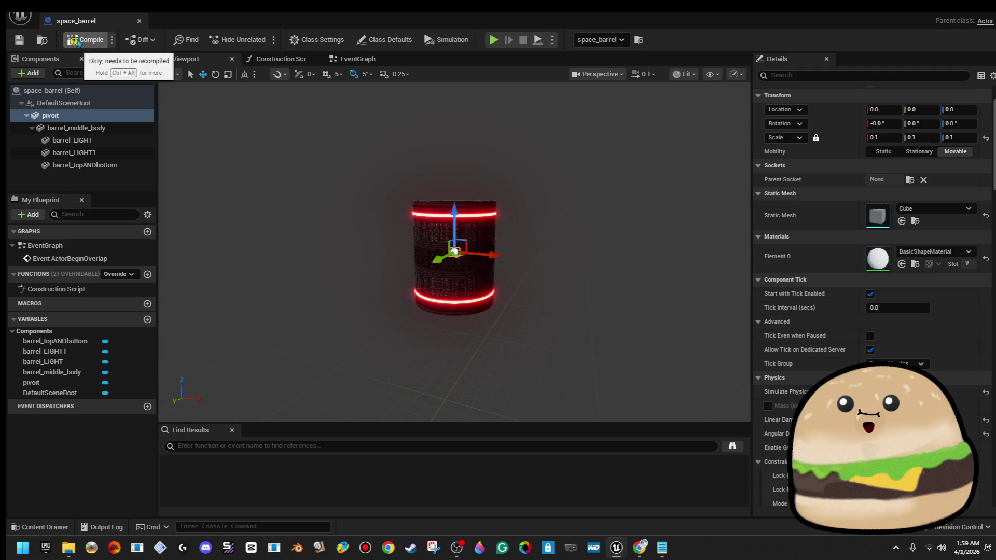
pyautogui.click(139, 21)
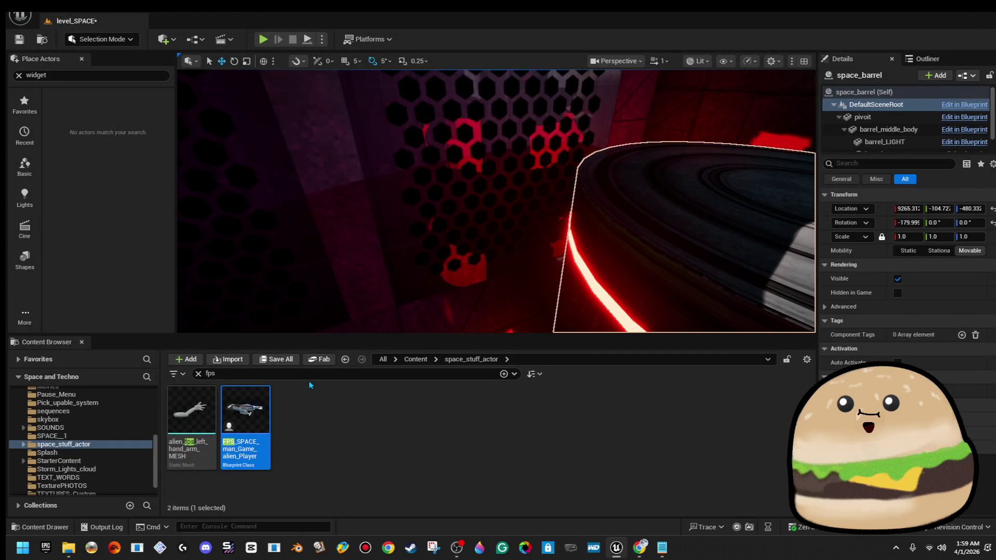
# Step: Search the Content Browser for 'choose', open space_char_choose_widget, and show its Graph view
pyautogui.press('f')
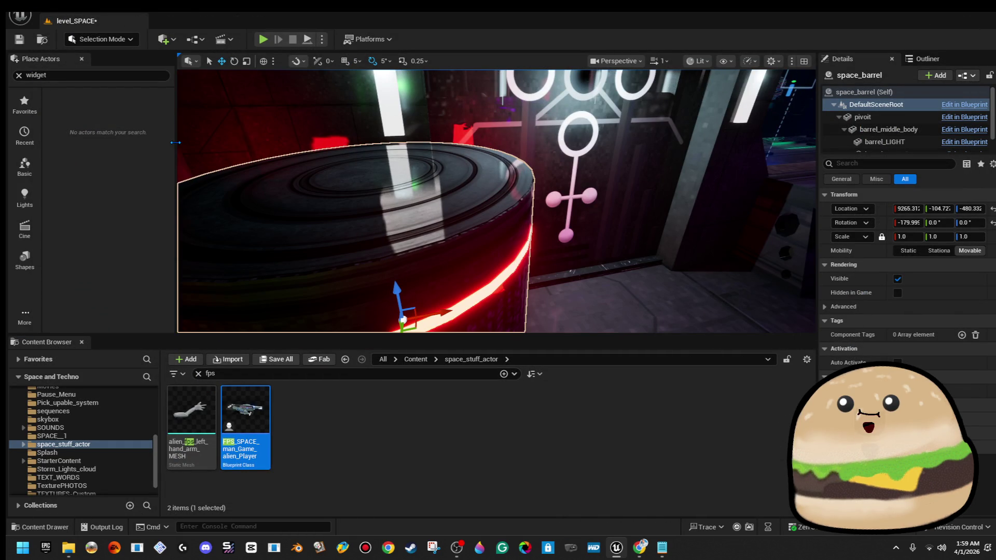
pyautogui.click(233, 373)
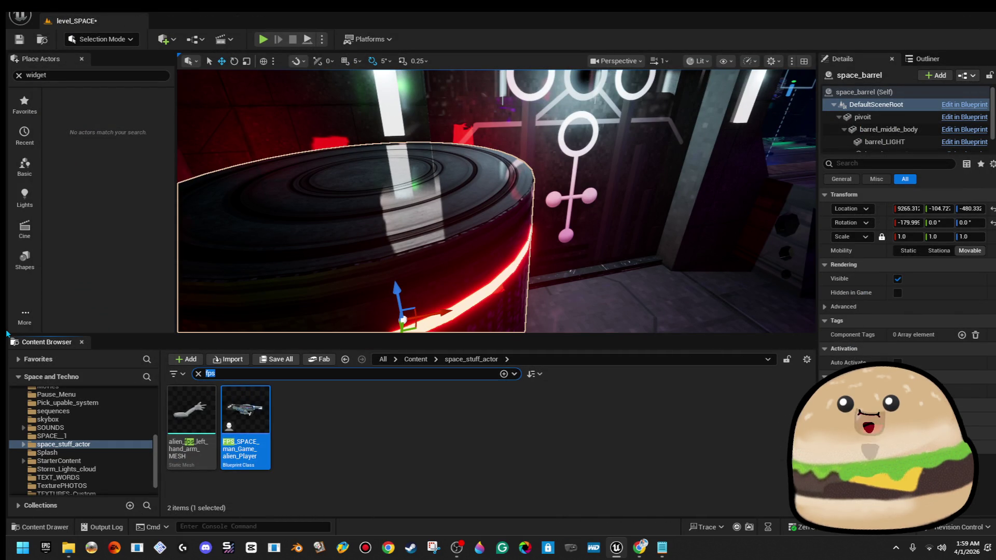
pyautogui.write('choose')
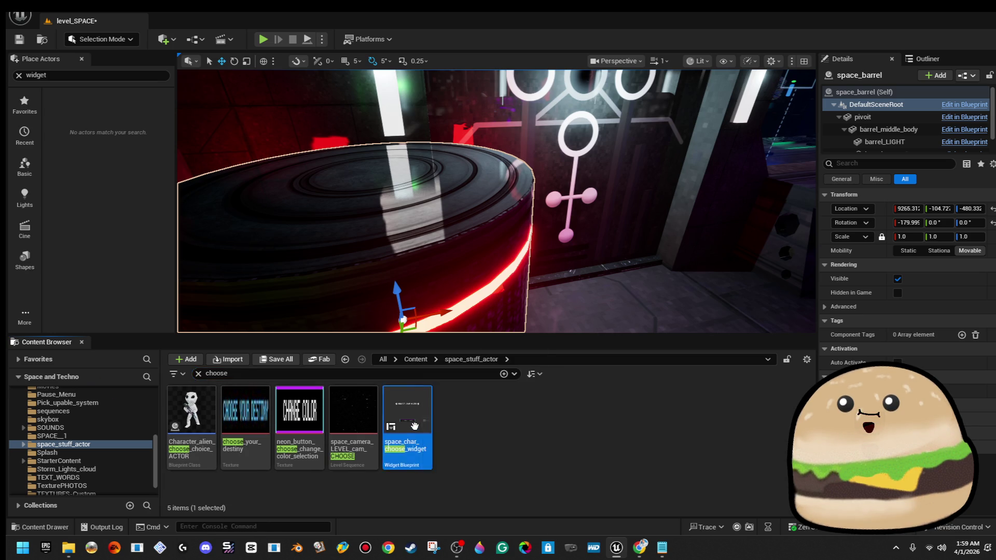
pyautogui.doubleClick(416, 431)
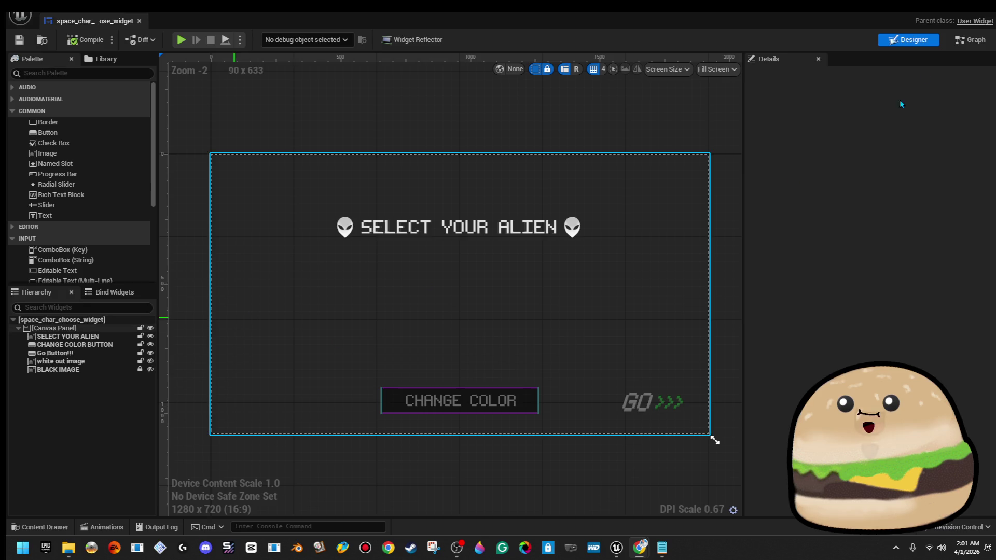
pyautogui.click(969, 39)
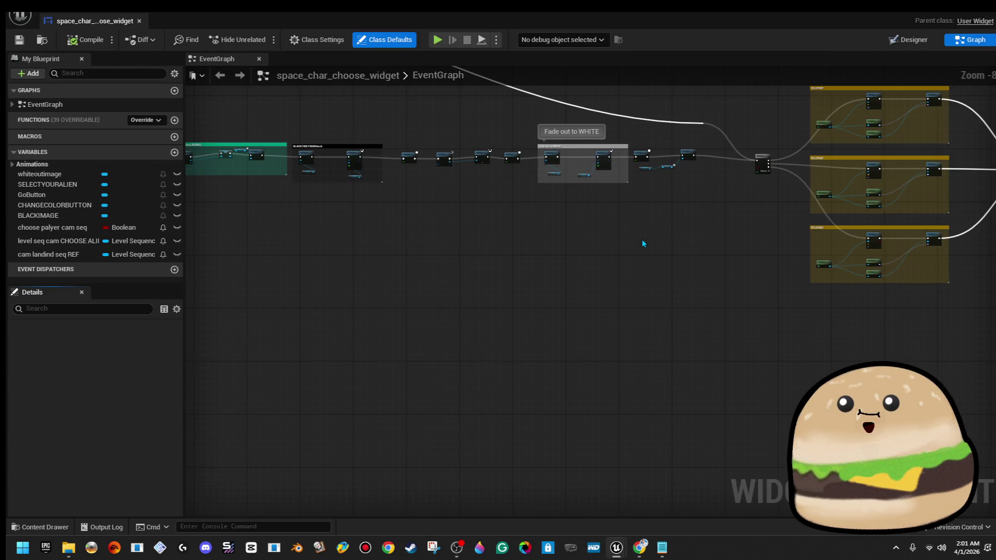
# Step: Wire the reroute node's execution output into the first TELEPORT group's Teleport node, then compile
pyautogui.moveTo(570, 355)
pyautogui.mouseDown()
pyautogui.moveTo(635, 337)
pyautogui.moveTo(427, 214)
pyautogui.moveTo(561, 214)
pyautogui.moveTo(352, 171)
pyautogui.mouseUp()
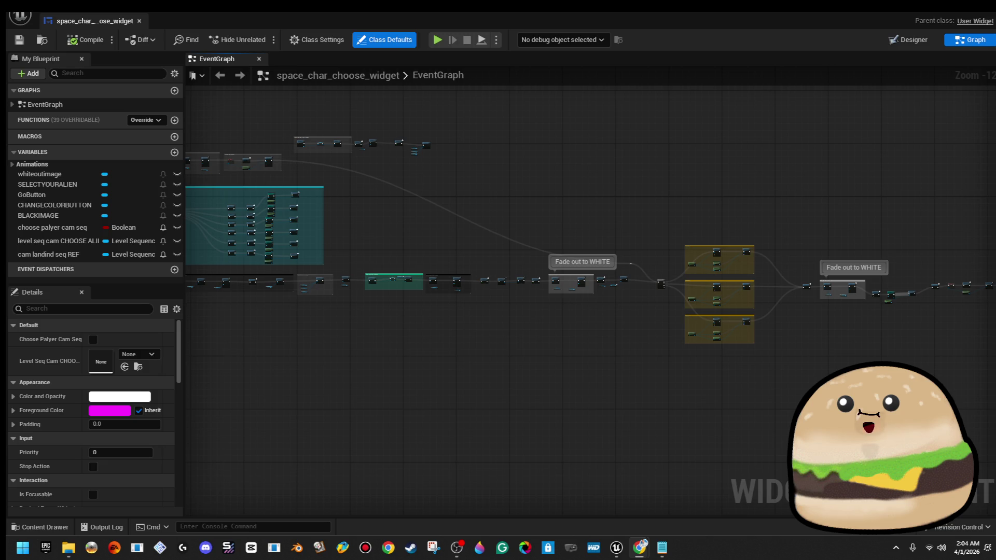
pyautogui.scroll(8, 710, 267)
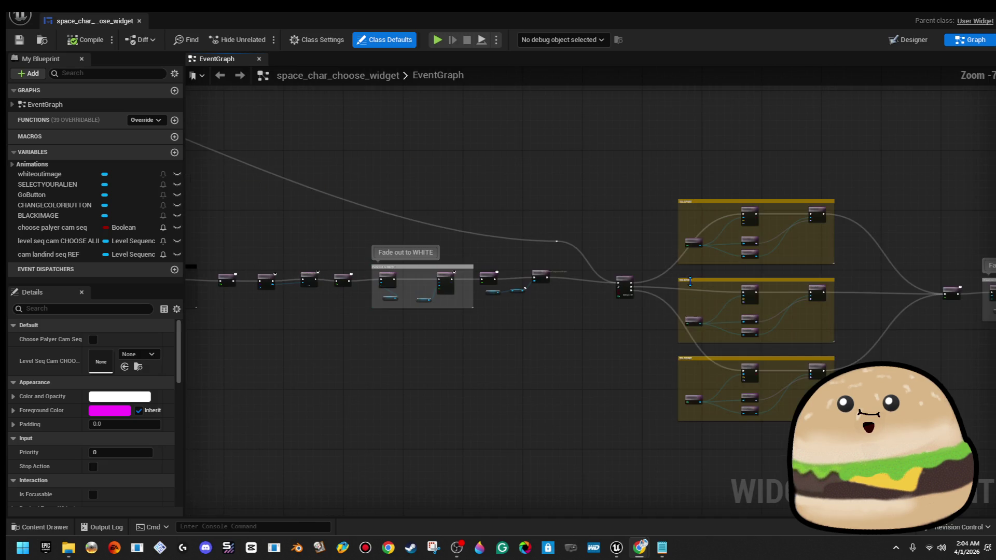
pyautogui.moveTo(605, 297)
pyautogui.mouseDown()
pyautogui.moveTo(360, 320)
pyautogui.moveTo(592, 345)
pyautogui.mouseUp()
pyautogui.moveTo(358, 260)
pyautogui.mouseDown()
pyautogui.moveTo(767, 196)
pyautogui.moveTo(777, 204)
pyautogui.moveTo(768, 199)
pyautogui.mouseUp()
pyautogui.click(85, 39)
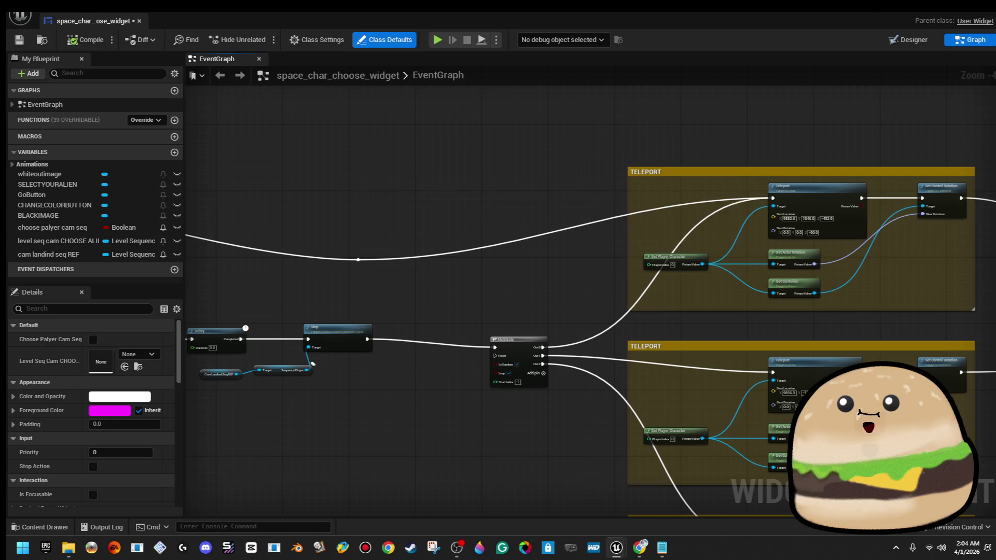
pyautogui.click(984, 7)
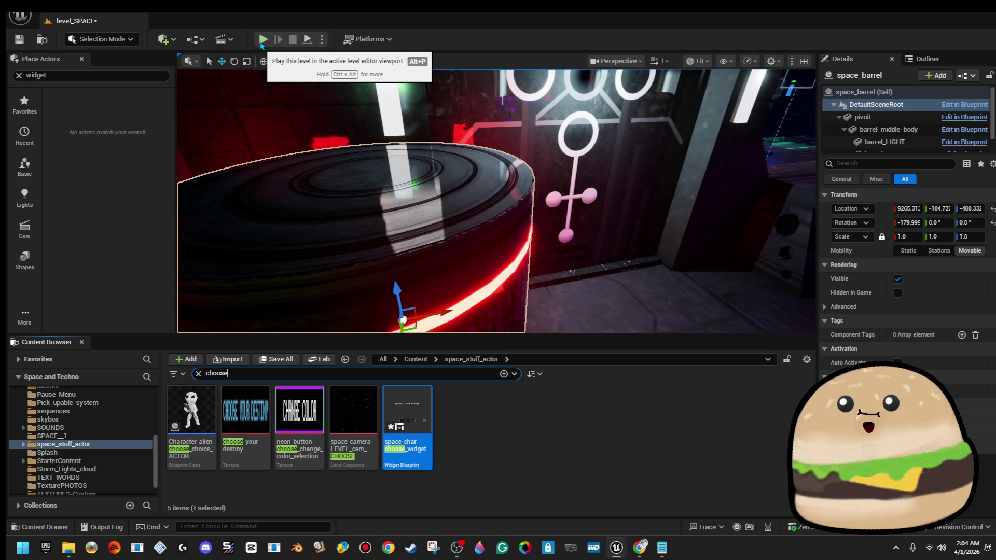
# Step: Play-test level_SPACE to check the 'Select your alien' screen, then stop with Esc
pyautogui.click(263, 40)
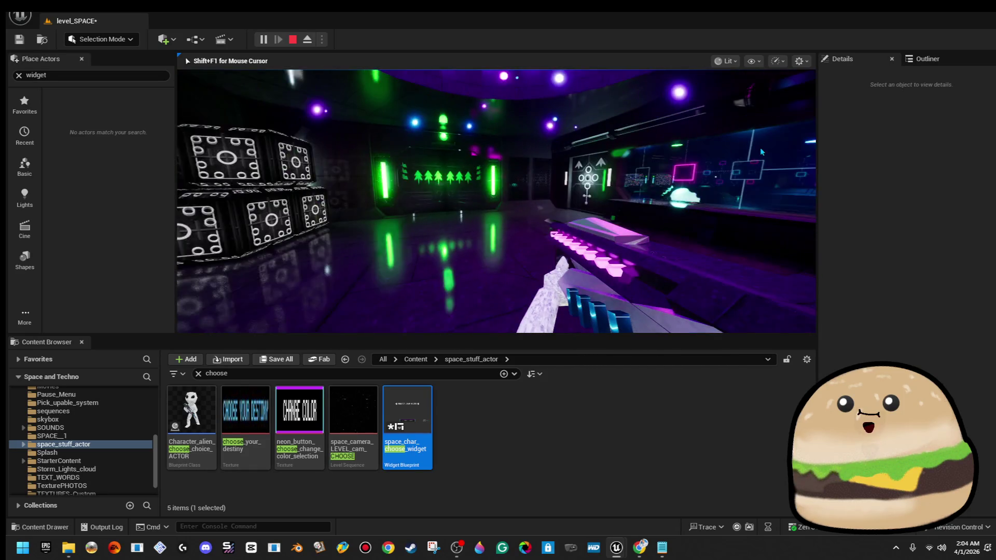
pyautogui.press('Escape')
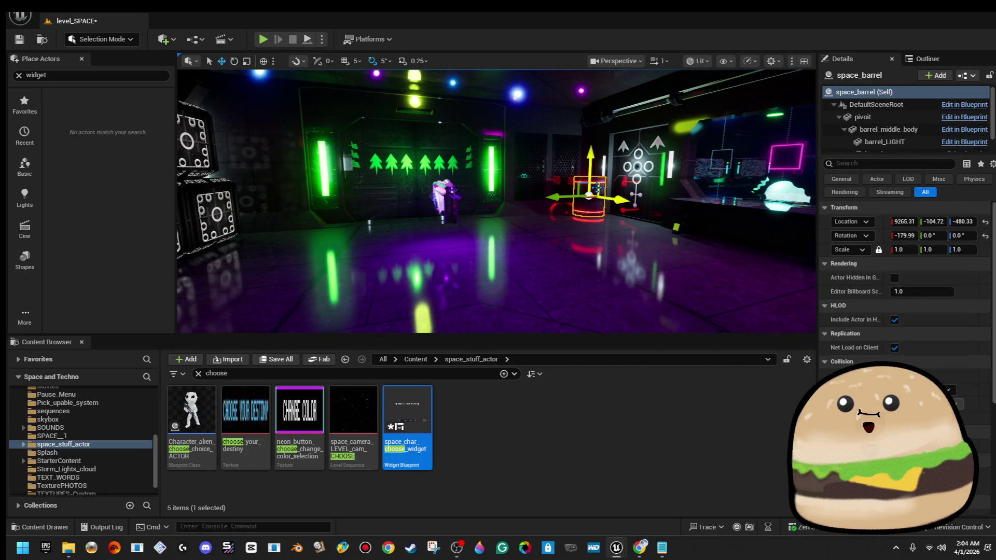
pyautogui.rightClick(592, 187)
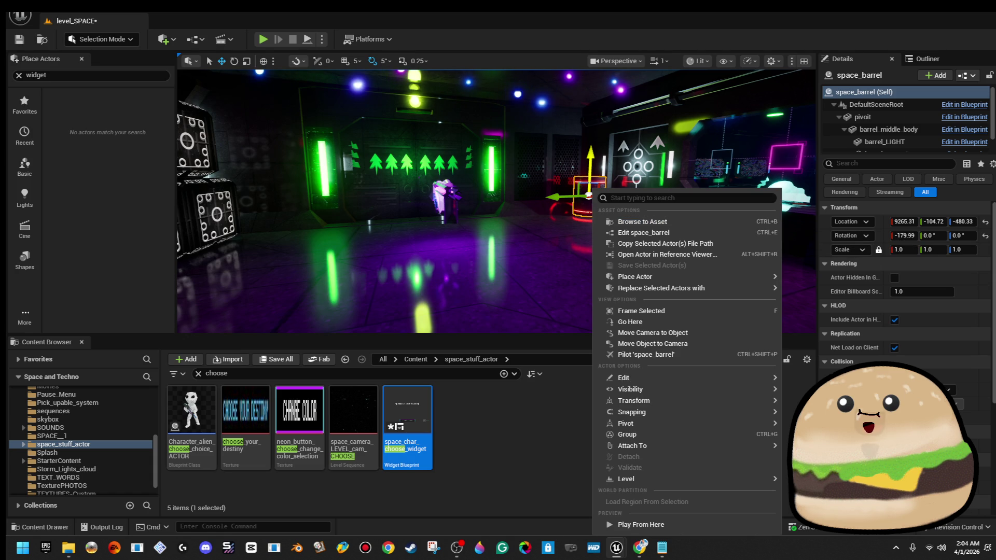
pyautogui.press('Escape')
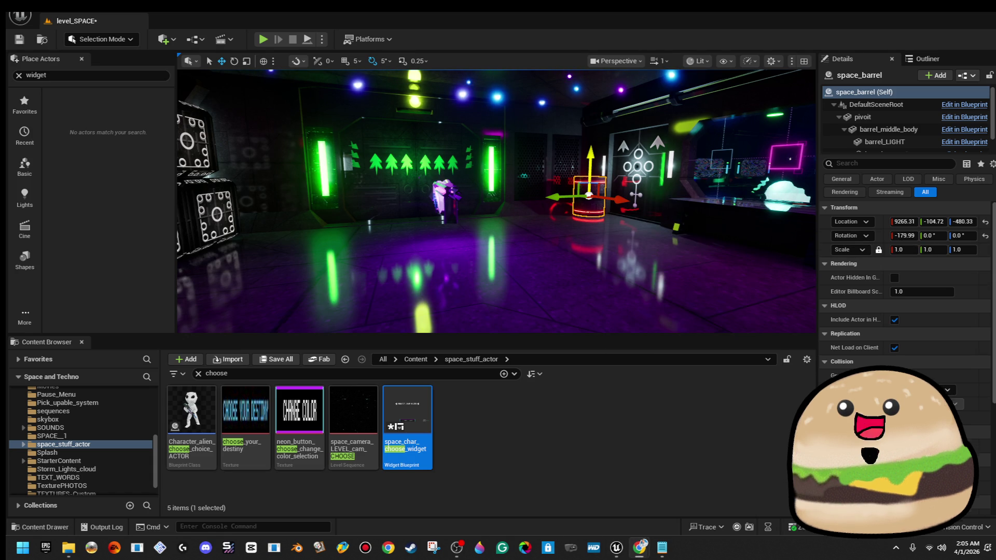
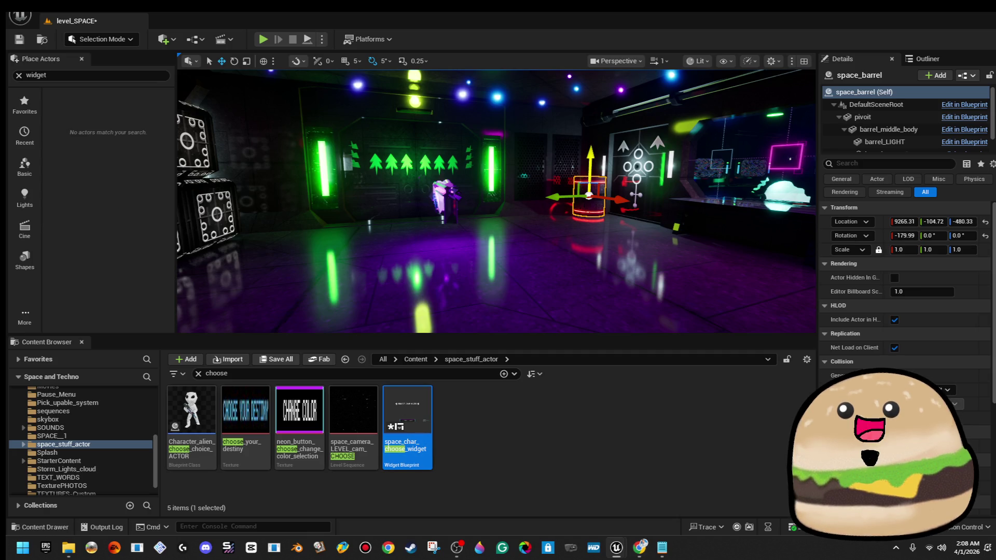
# Step: Open the space_barrel Blueprint and select its barrel_middle_body component
pyautogui.click(951, 105)
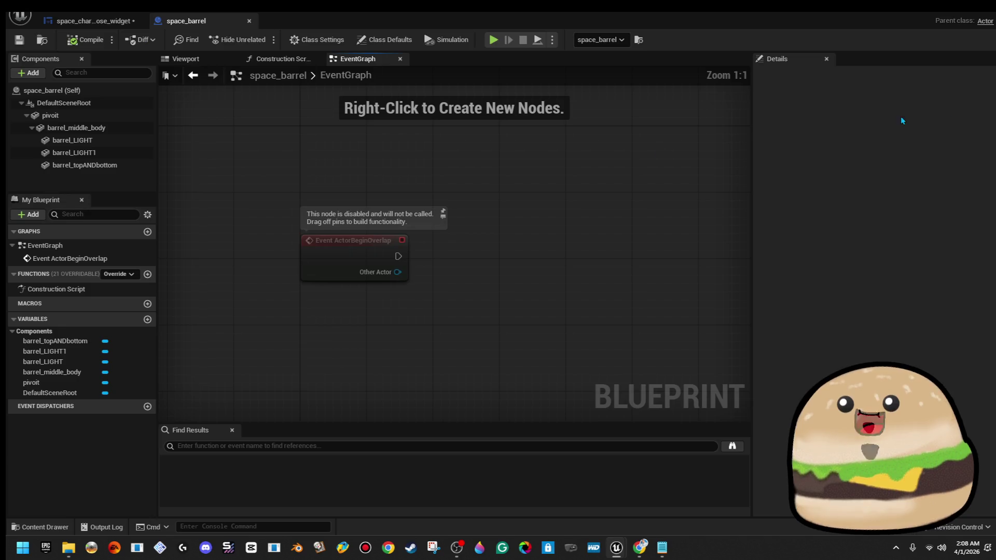
pyautogui.click(85, 115)
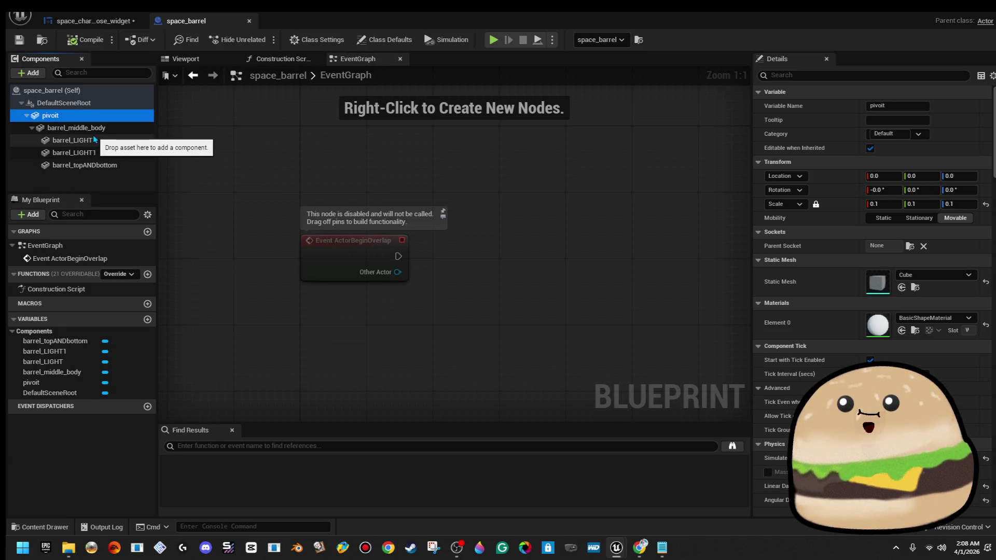
pyautogui.click(78, 128)
# Step: Add an On Component Hit event for barrel_middle_body from the Details Events section
pyautogui.scroll(-5, 871, 337)
pyautogui.scroll(-15, 871, 337)
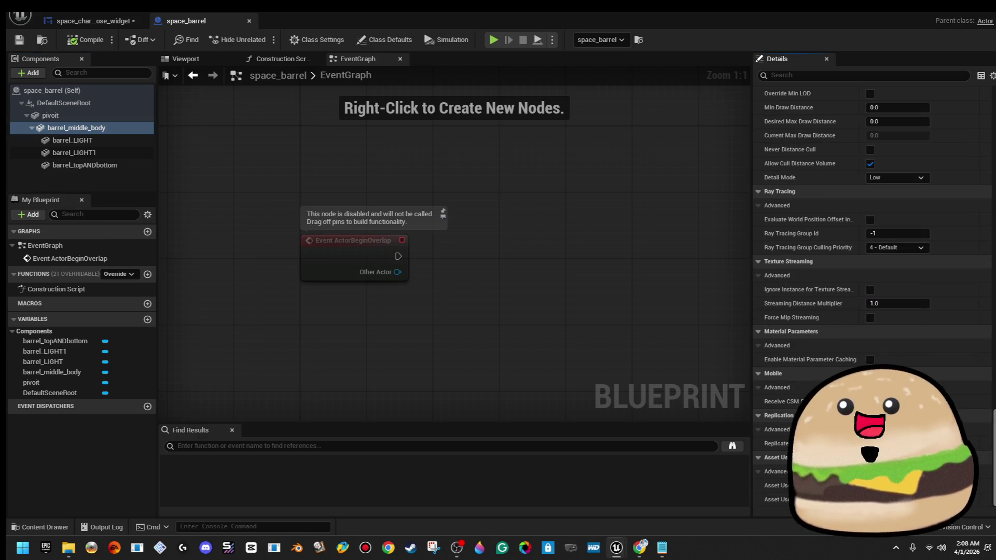
pyautogui.scroll(8, 871, 311)
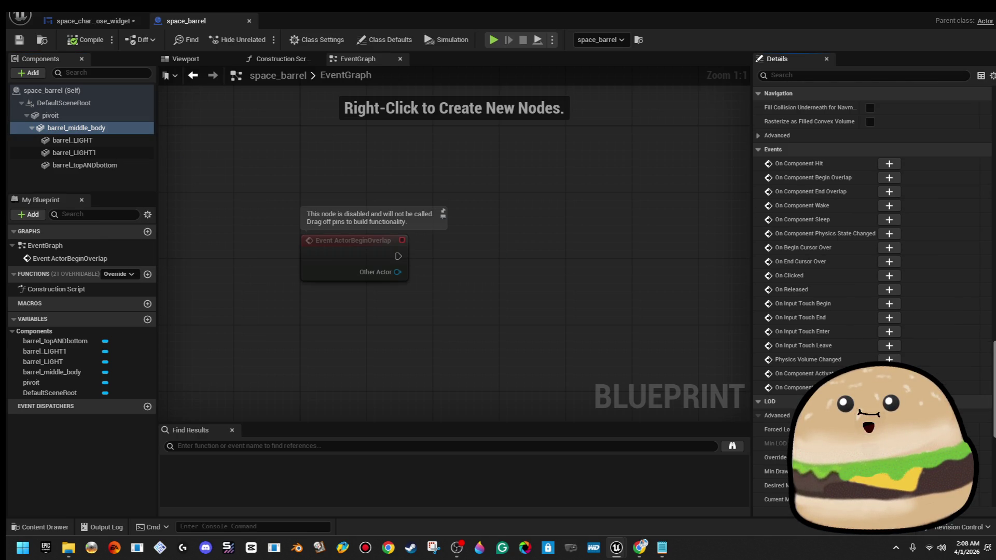
pyautogui.hotkey('alt', 'Tab')
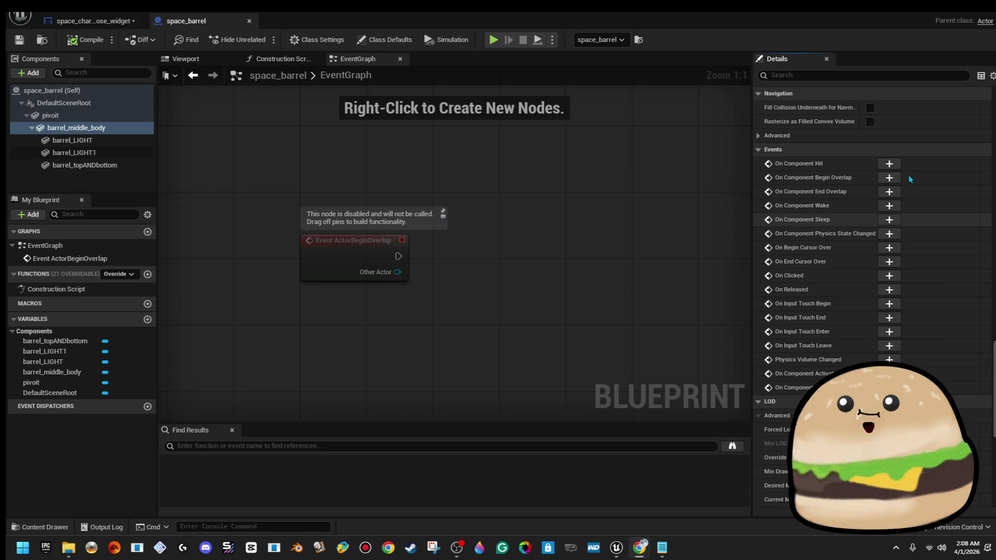
pyautogui.click(894, 164)
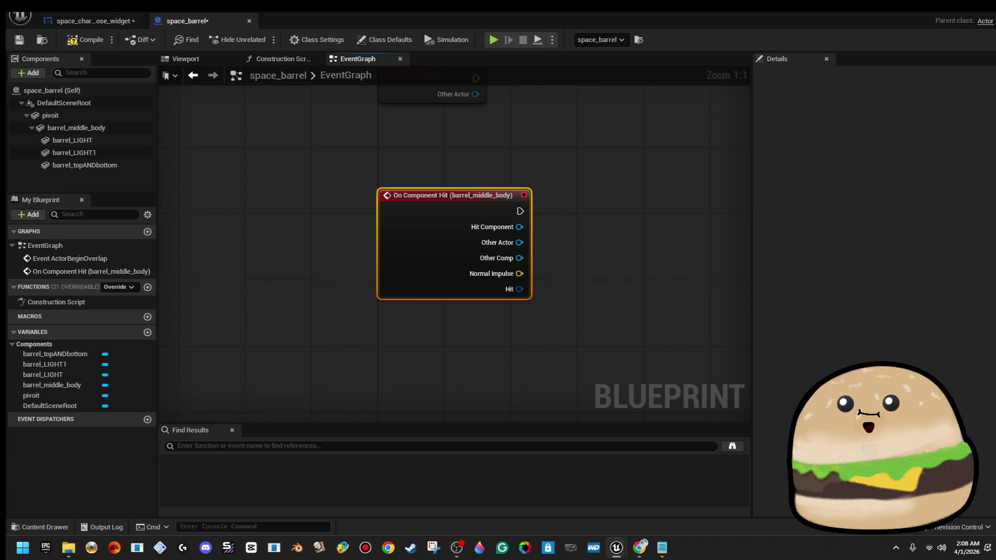
# Step: Connect the barrel_middle_body hit event to a new Destroy Actor node and compile the Blueprint
pyautogui.moveTo(602, 194); pyautogui.dragTo(403, 190)
pyautogui.moveTo(322, 212); pyautogui.dragTo(374, 215)
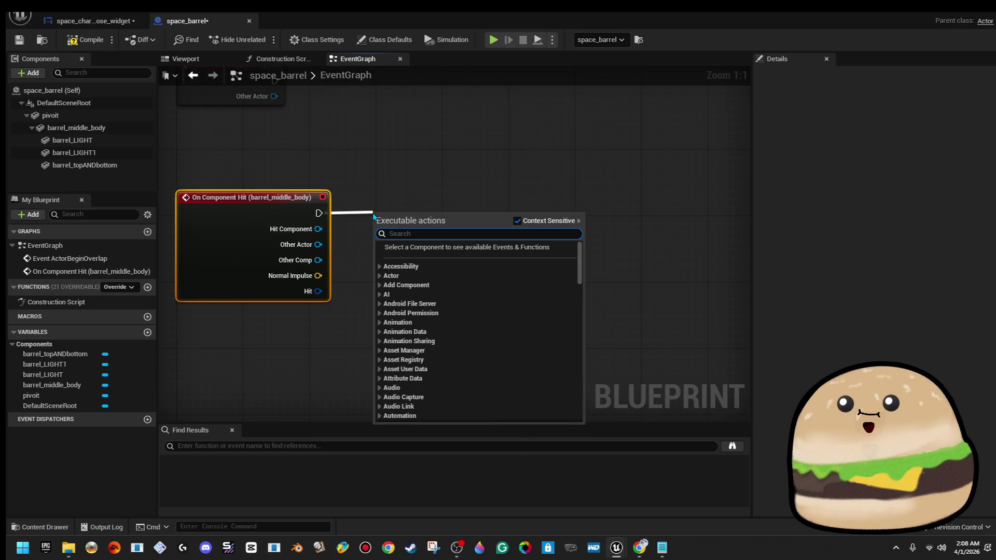
pyautogui.write('destroy')
pyautogui.press('Return')
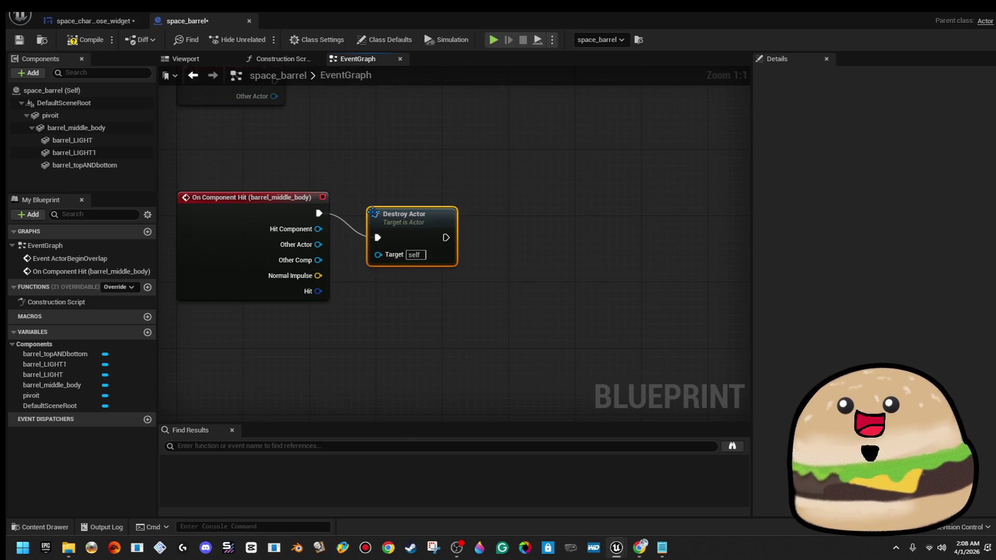
pyautogui.moveTo(373, 213); pyautogui.dragTo(465, 186)
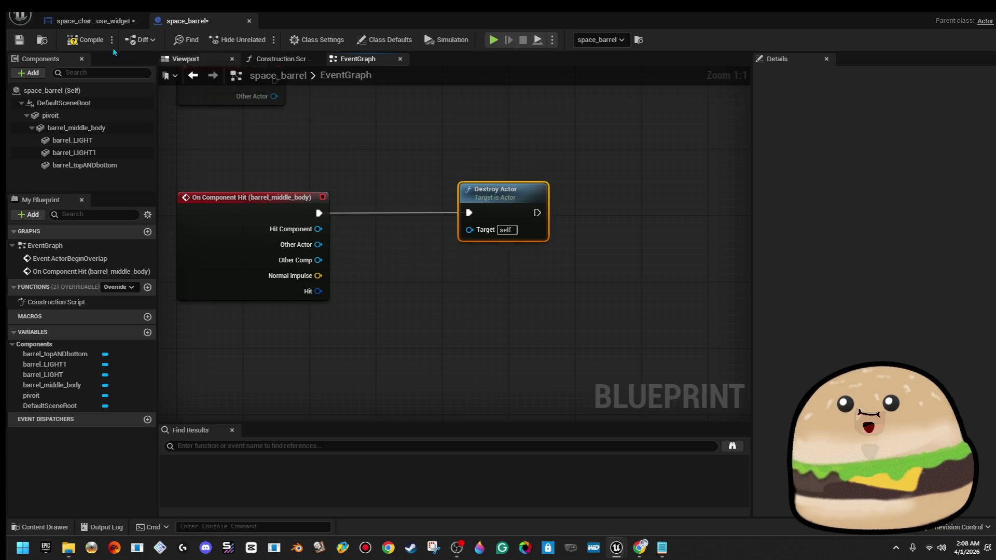
pyautogui.click(87, 41)
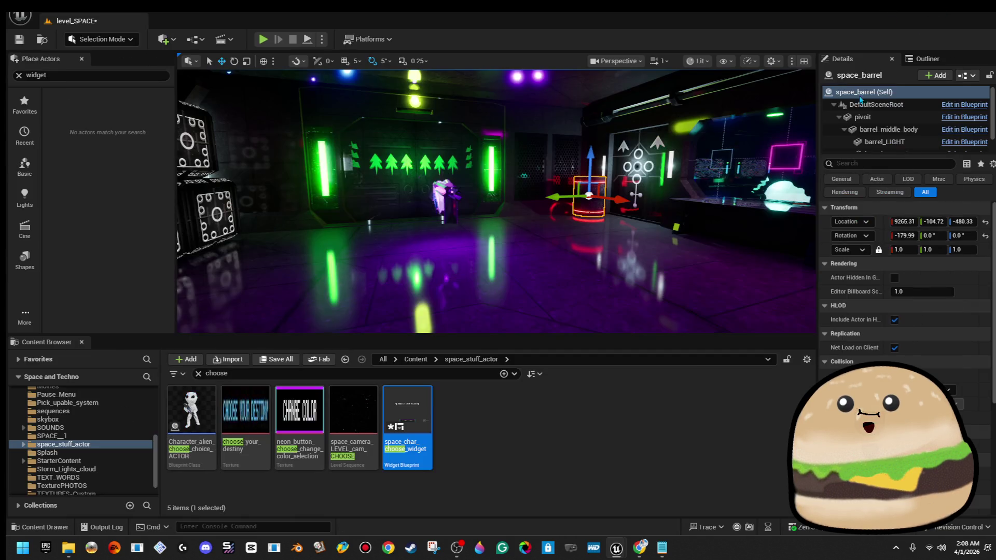
pyautogui.click(263, 39)
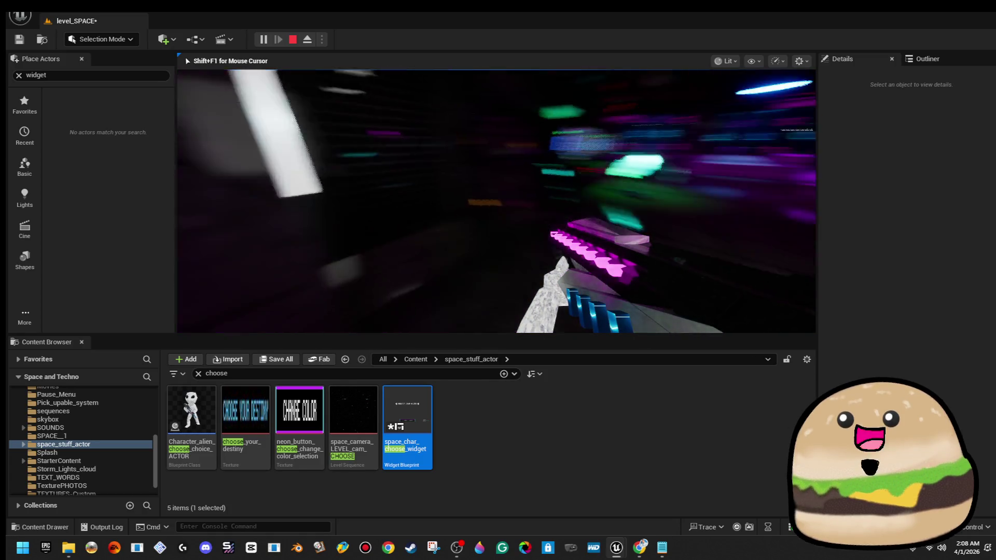
pyautogui.press('Escape')
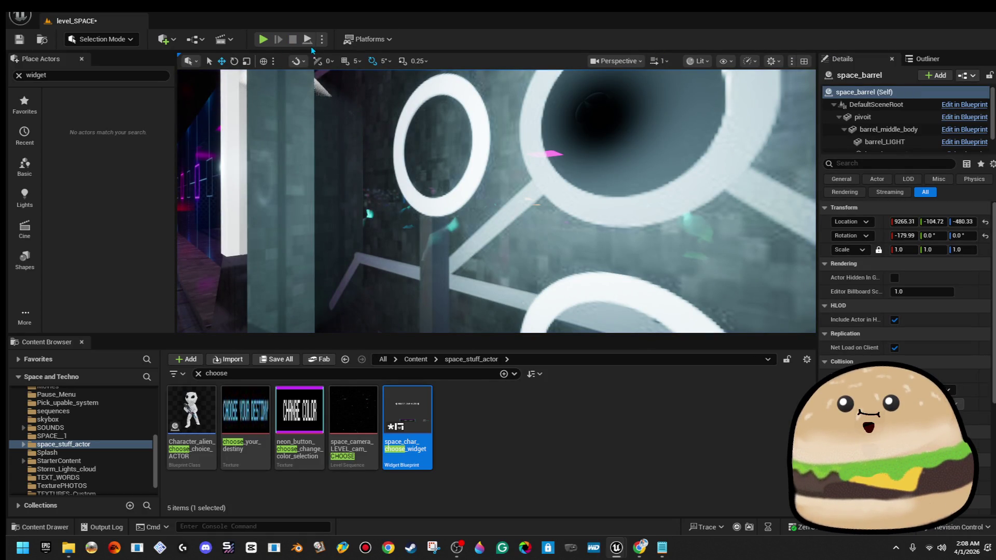
pyautogui.click(263, 39)
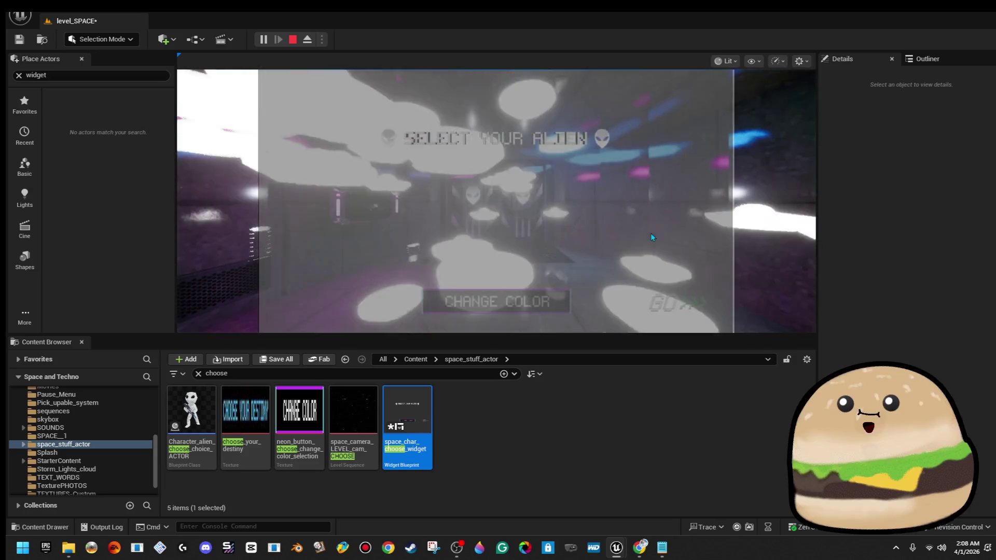
pyautogui.click(510, 222)
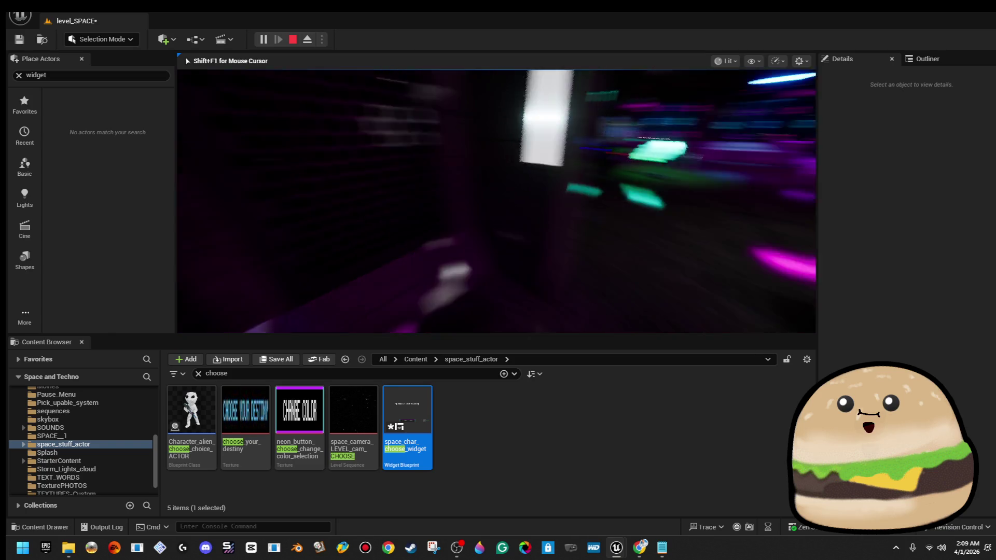
pyautogui.press('Escape')
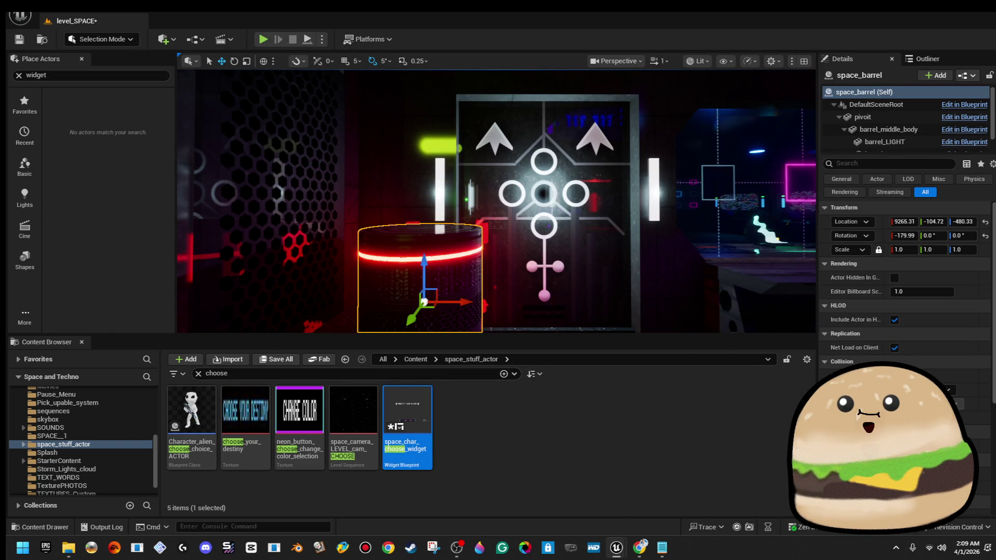
pyautogui.rightClick(394, 259)
pyautogui.click(453, 233)
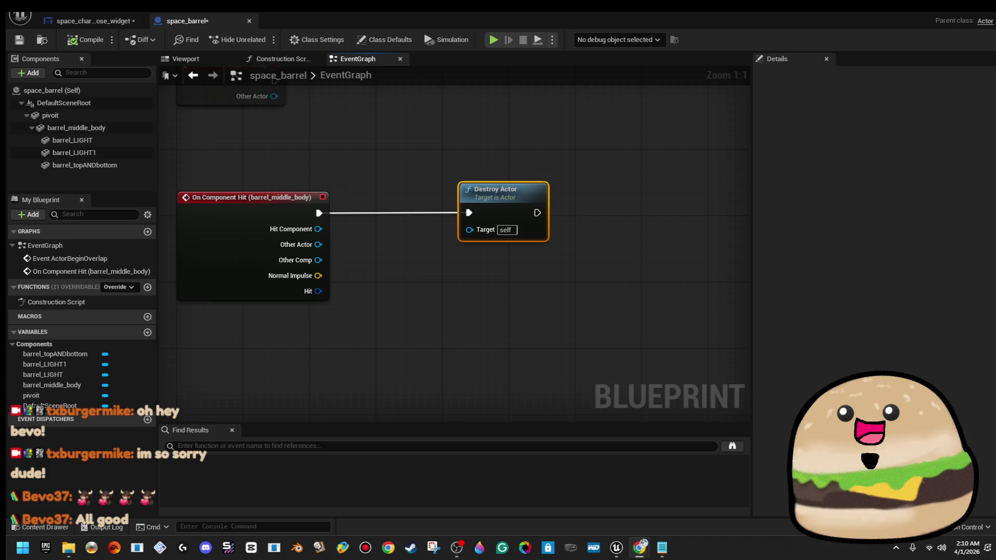
# Step: Lower the system volume
pyautogui.press('XF86AudioLowerVolume')
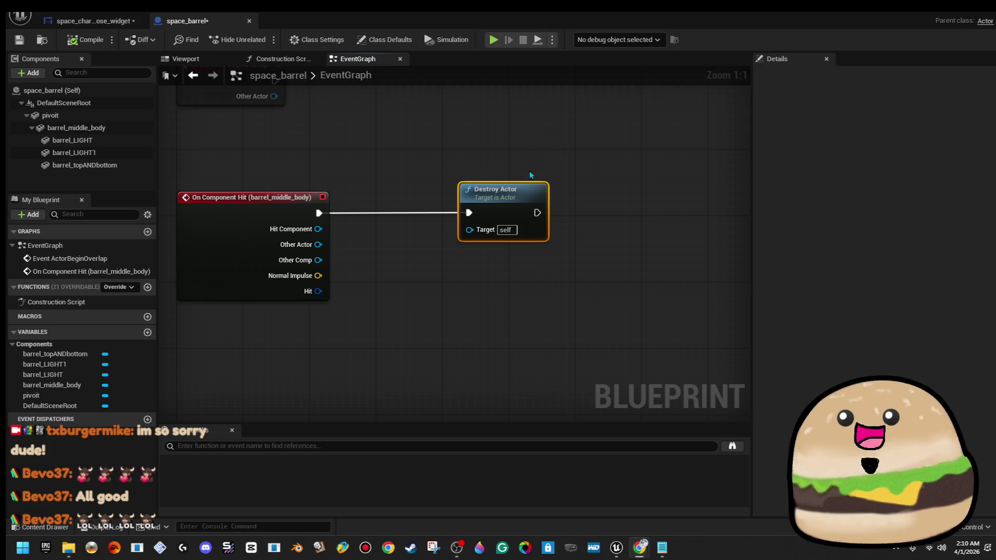
# Step: Add an Actor Has Tag check driven by the hit event's Other Actor output
pyautogui.moveTo(506, 207)
pyautogui.mouseDown()
pyautogui.moveTo(630, 199)
pyautogui.moveTo(659, 210)
pyautogui.mouseUp()
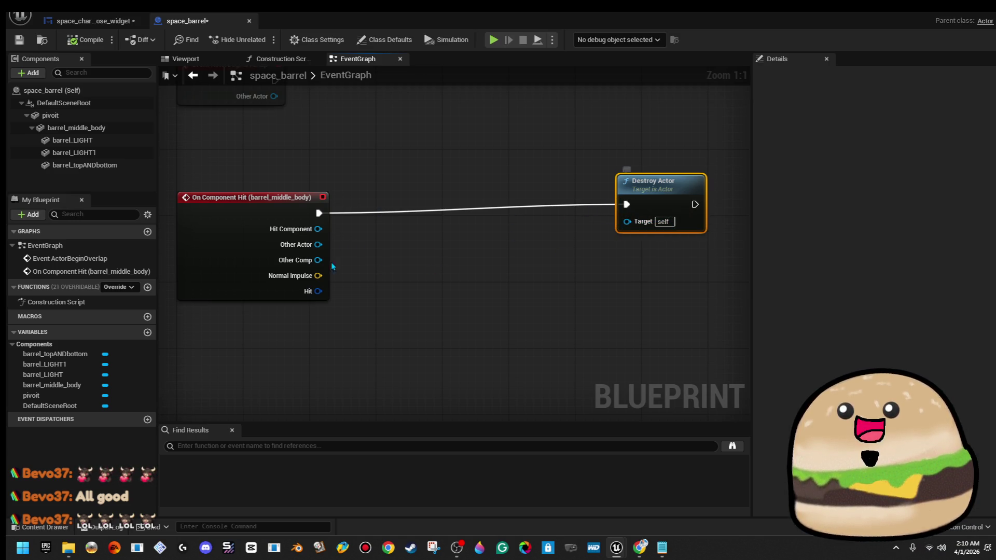
pyautogui.moveTo(321, 244)
pyautogui.mouseDown()
pyautogui.moveTo(338, 262)
pyautogui.moveTo(411, 266)
pyautogui.mouseUp()
pyautogui.write('tag')
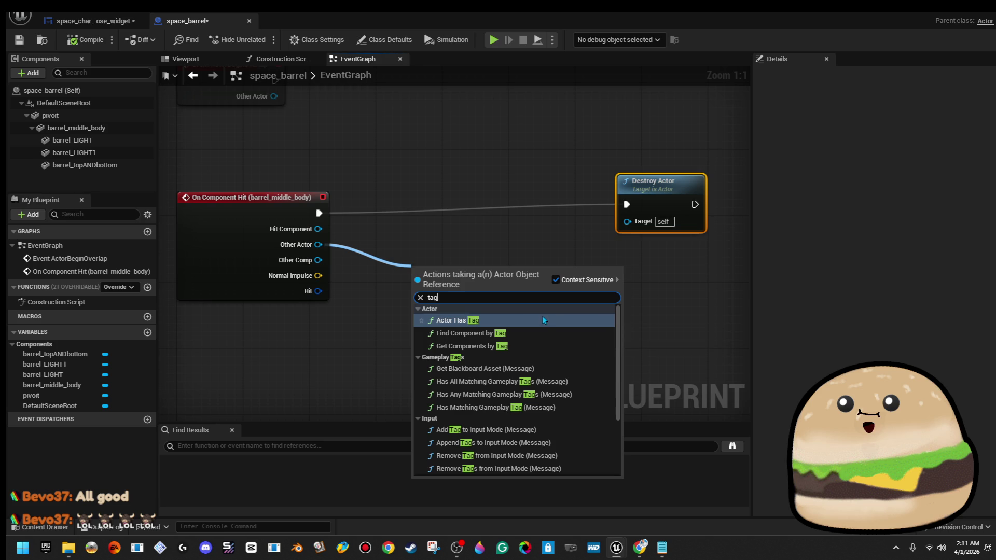
pyautogui.scroll(-5, 546, 351)
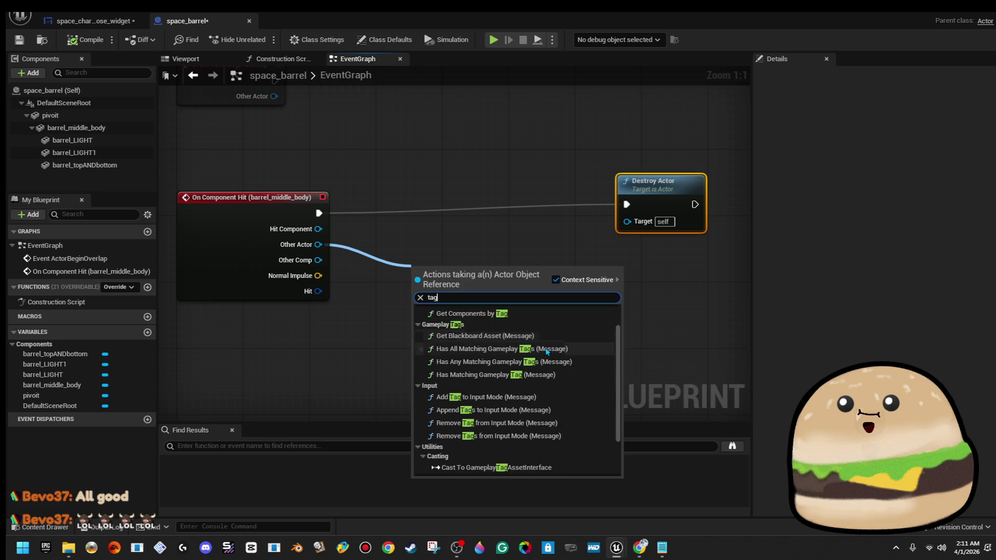
pyautogui.scroll(5, 545, 352)
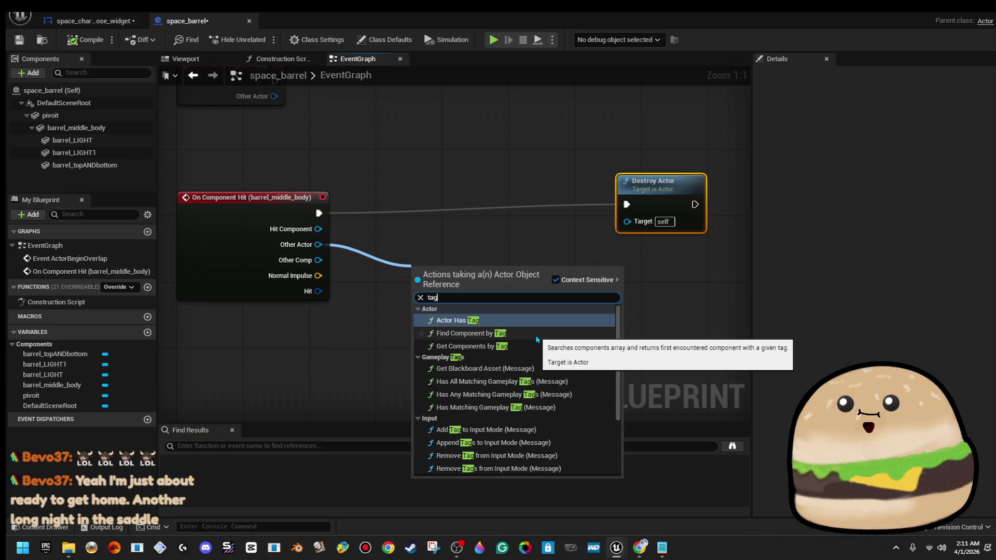
pyautogui.click(534, 321)
pyautogui.moveTo(480, 288)
pyautogui.mouseDown()
pyautogui.moveTo(461, 252)
pyautogui.moveTo(627, 223)
pyautogui.mouseUp()
pyautogui.click(524, 280)
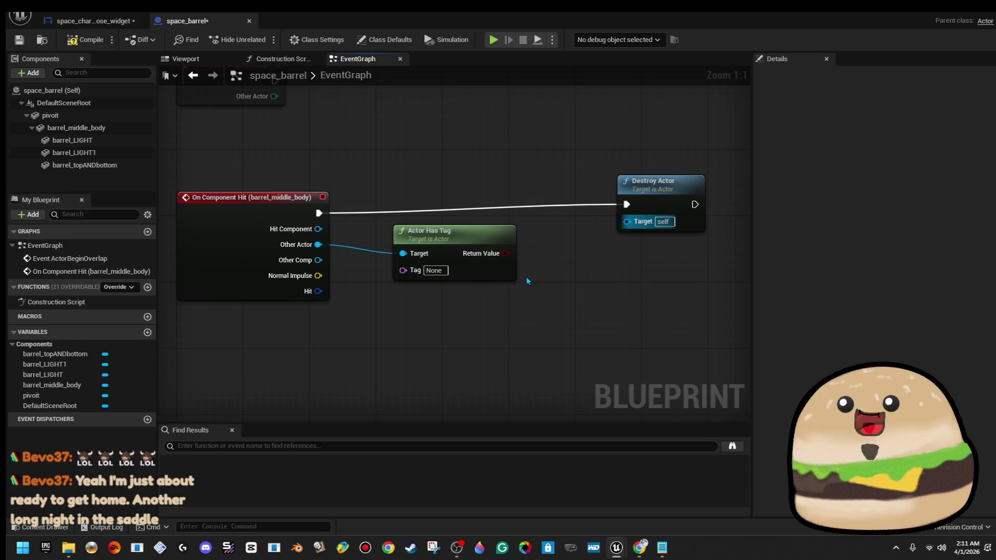
# Step: Insert a Branch between the hit event and Destroy Actor, then save the Blueprint
pyautogui.moveTo(554, 158); pyautogui.dragTo(492, 143)
pyautogui.moveTo(588, 183); pyautogui.dragTo(711, 191)
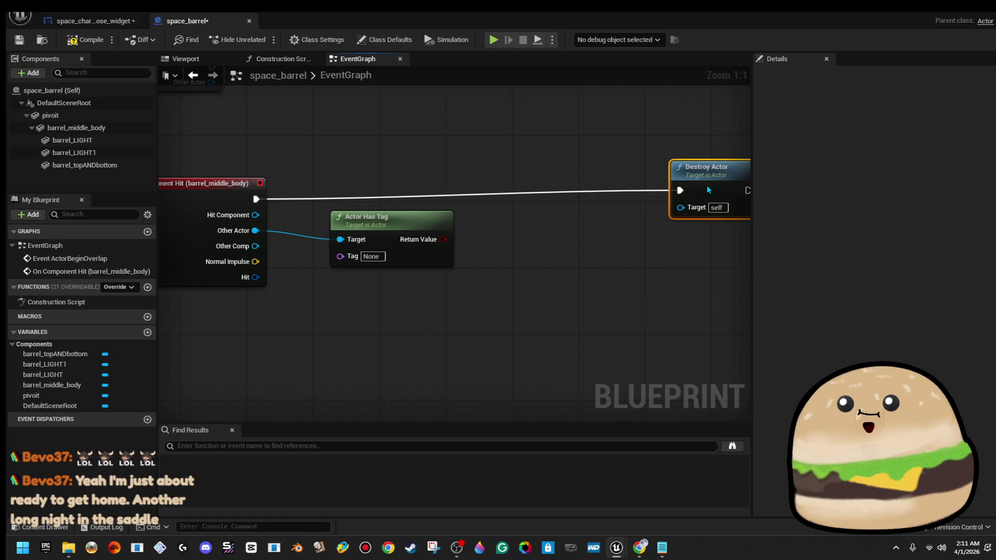
pyautogui.moveTo(256, 199)
pyautogui.mouseDown()
pyautogui.moveTo(469, 186)
pyautogui.moveTo(497, 199)
pyautogui.moveTo(477, 231)
pyautogui.moveTo(442, 239)
pyautogui.mouseUp()
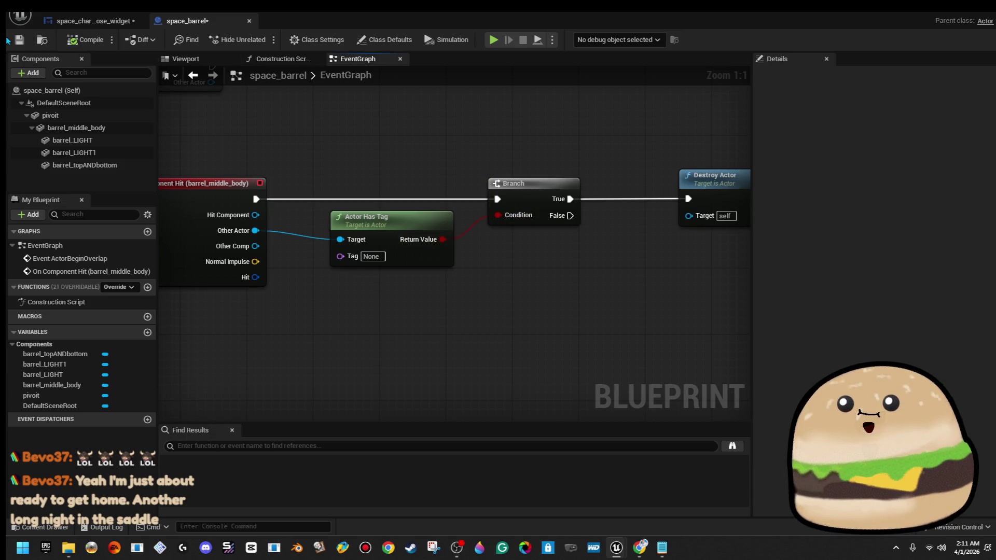
pyautogui.click(28, 41)
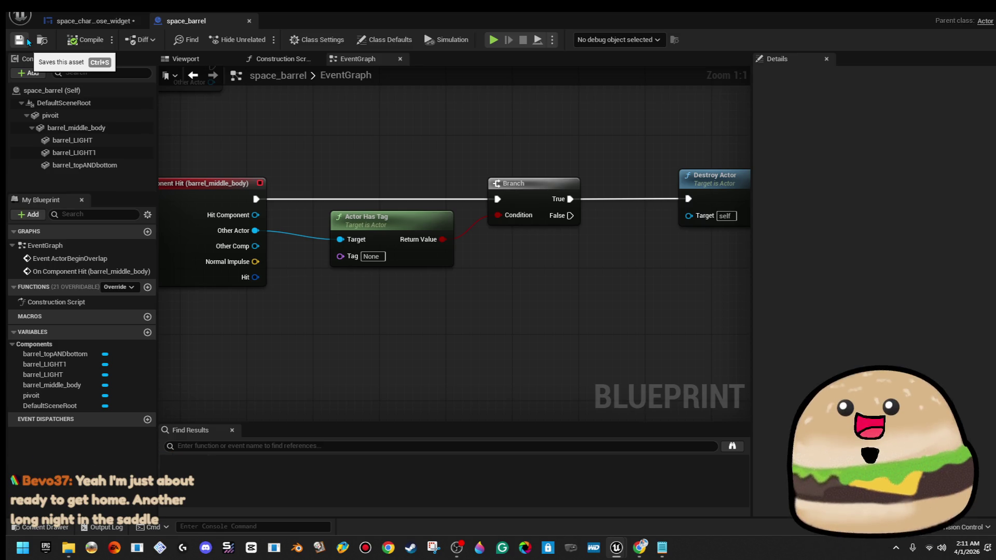
pyautogui.click(371, 256)
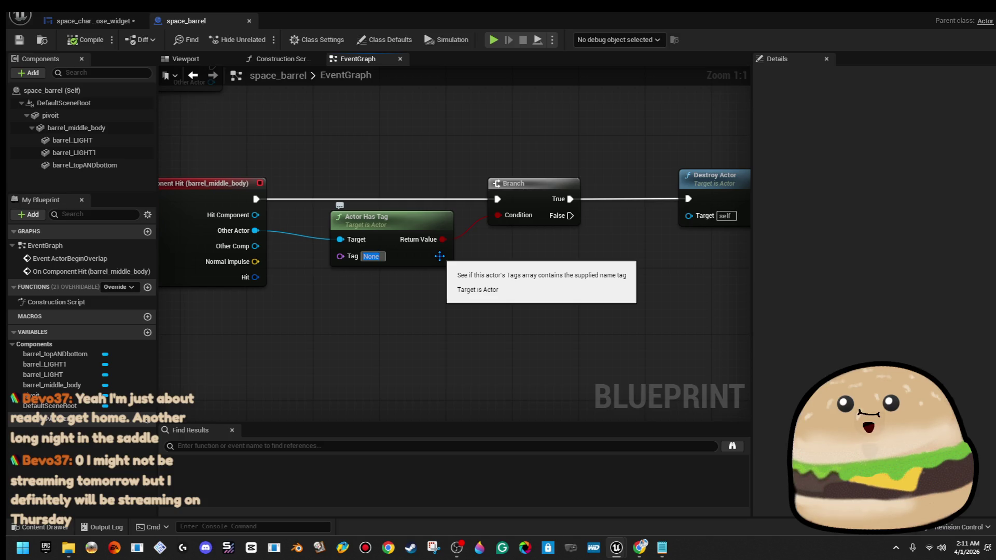
pyautogui.moveTo(439, 22)
pyautogui.mouseDown()
pyautogui.moveTo(563, 47)
pyautogui.moveTo(487, 64)
pyautogui.mouseUp()
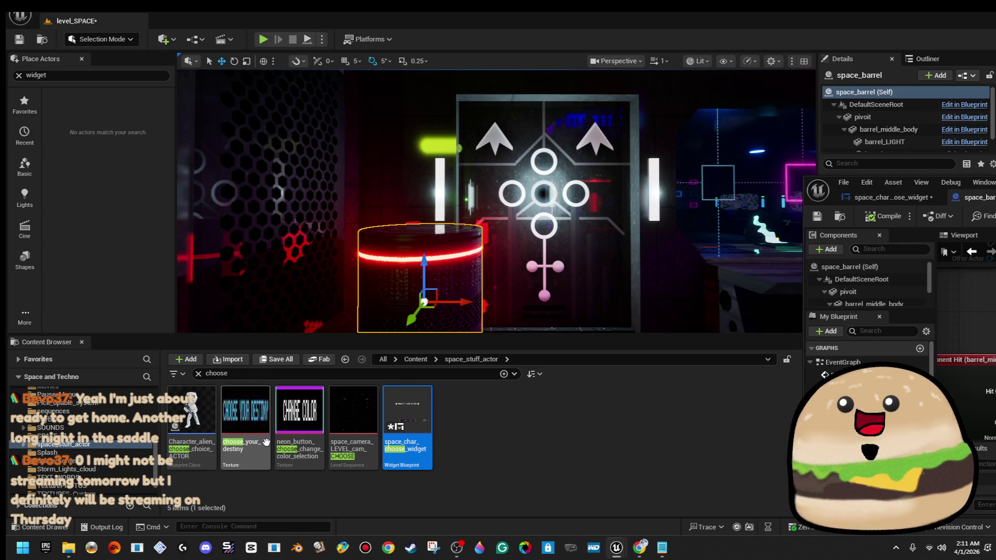
# Step: Open the FPS_SPACE_man_Game_alien_Player Blueprint full screen
pyautogui.moveTo(229, 374); pyautogui.dragTo(216, 373)
pyautogui.write('ps')
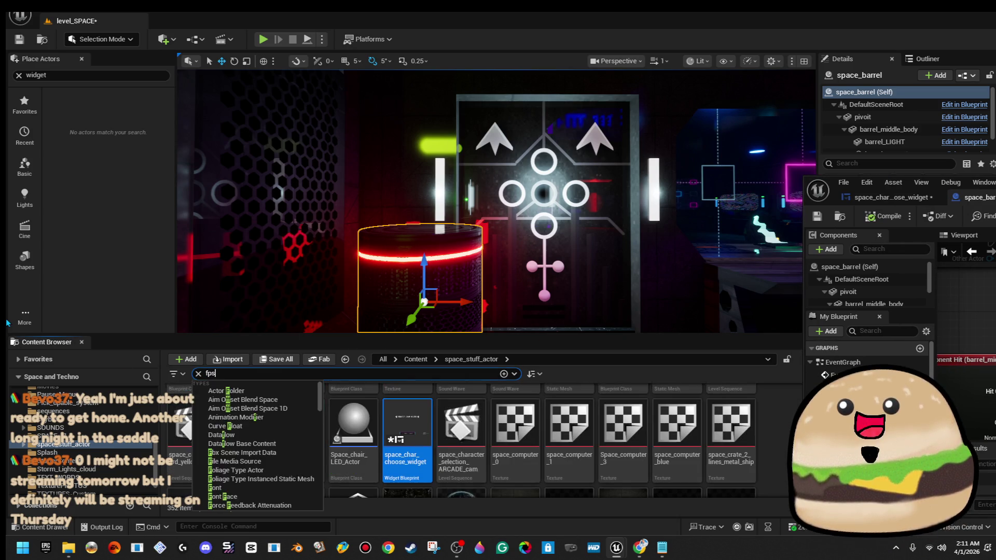
pyautogui.click(235, 418)
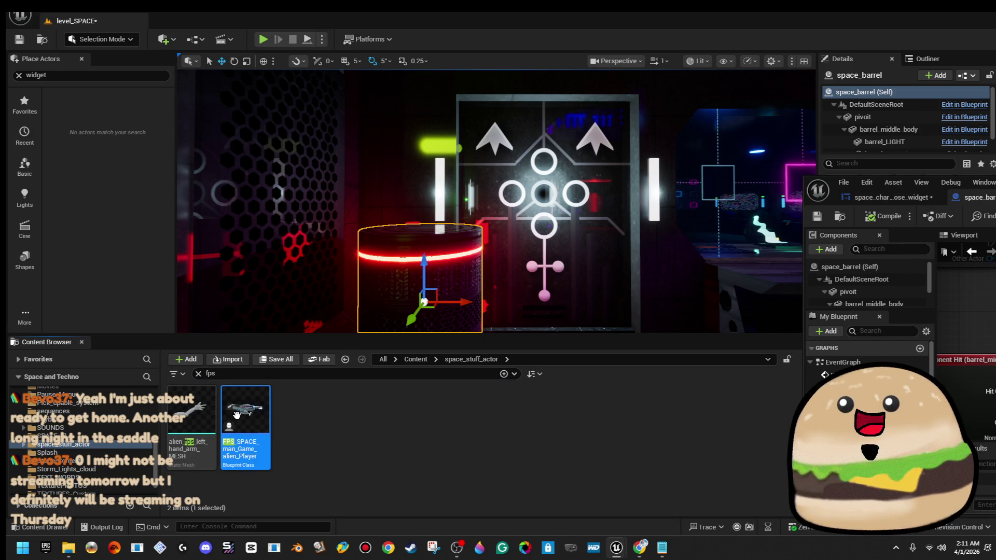
pyautogui.doubleClick(235, 418)
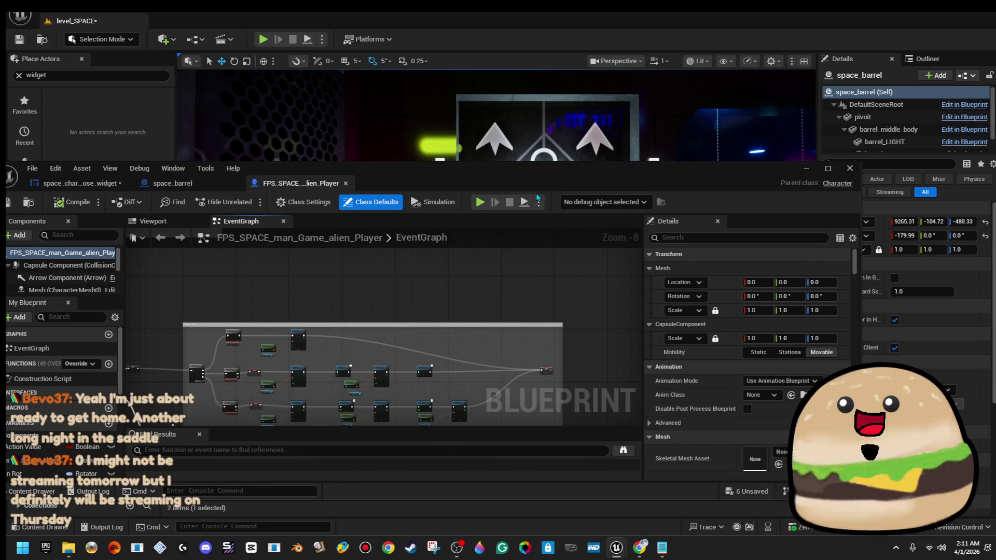
pyautogui.doubleClick(528, 172)
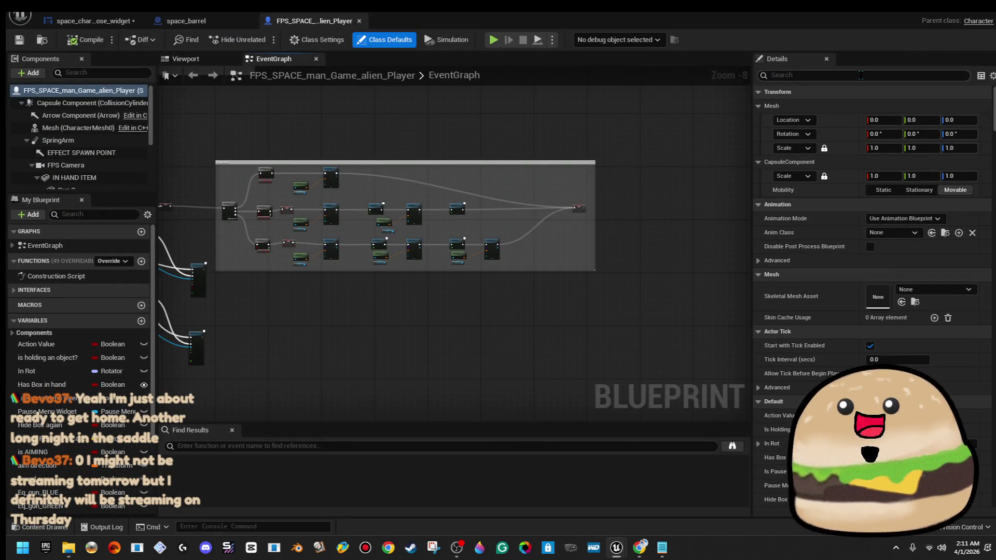
# Step: Copy the player's 'fps space player' tag and return to the space_barrel graph
pyautogui.write('tag')
pyautogui.click(891, 232)
pyautogui.doubleClick(891, 232)
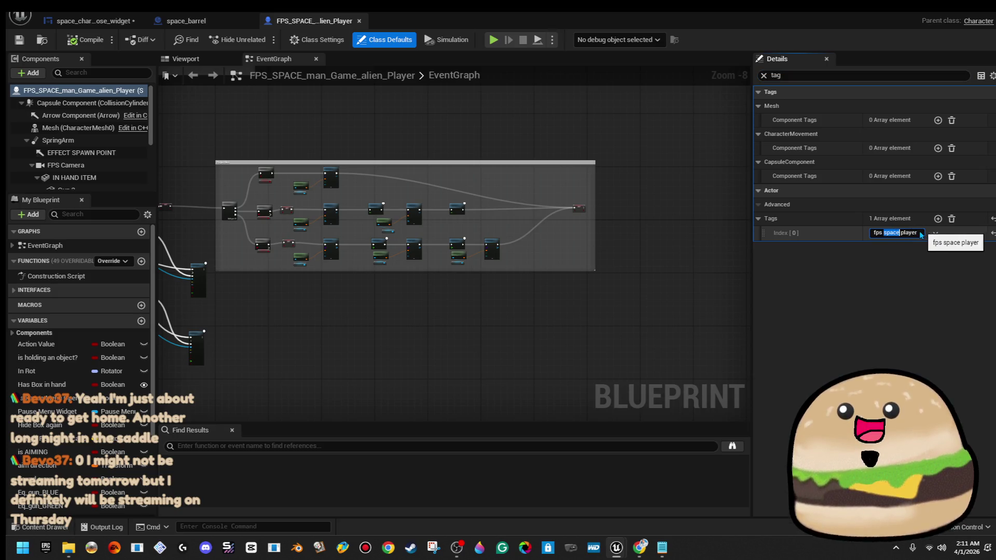
pyautogui.rightClick(914, 233)
pyautogui.click(954, 310)
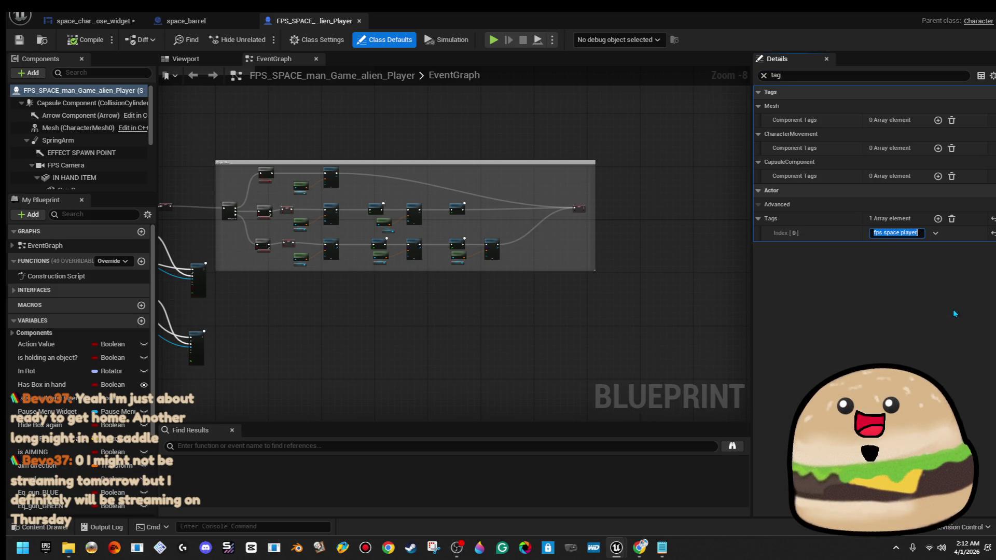
pyautogui.rightClick(904, 233)
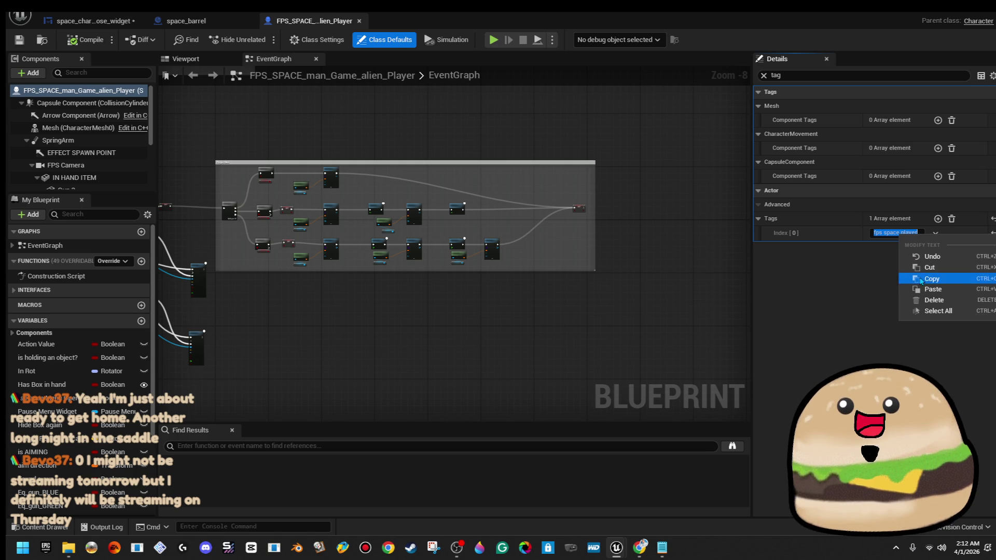
pyautogui.click(928, 275)
pyautogui.click(192, 21)
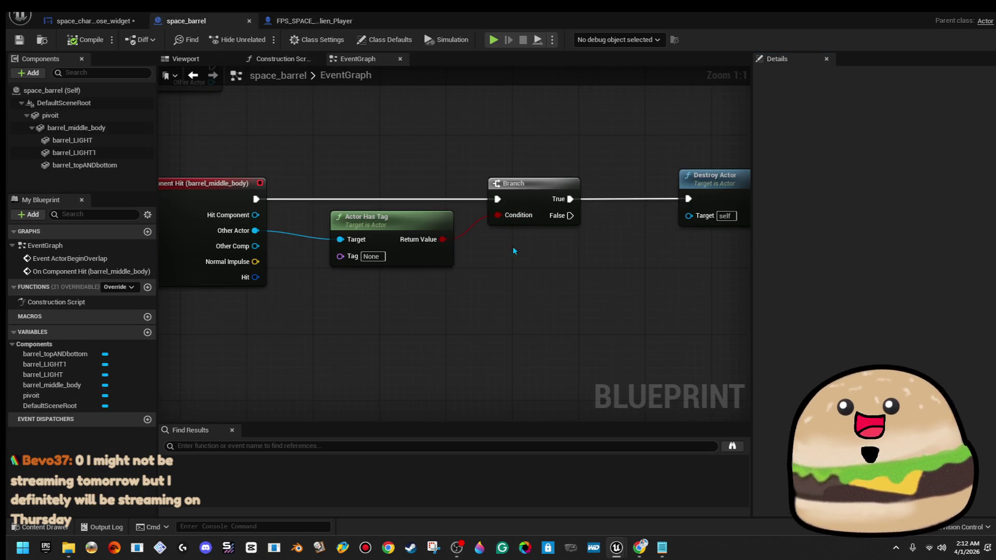
# Step: Set the Actor Has Tag node's Tag to 'fps space player'
pyautogui.click(373, 256)
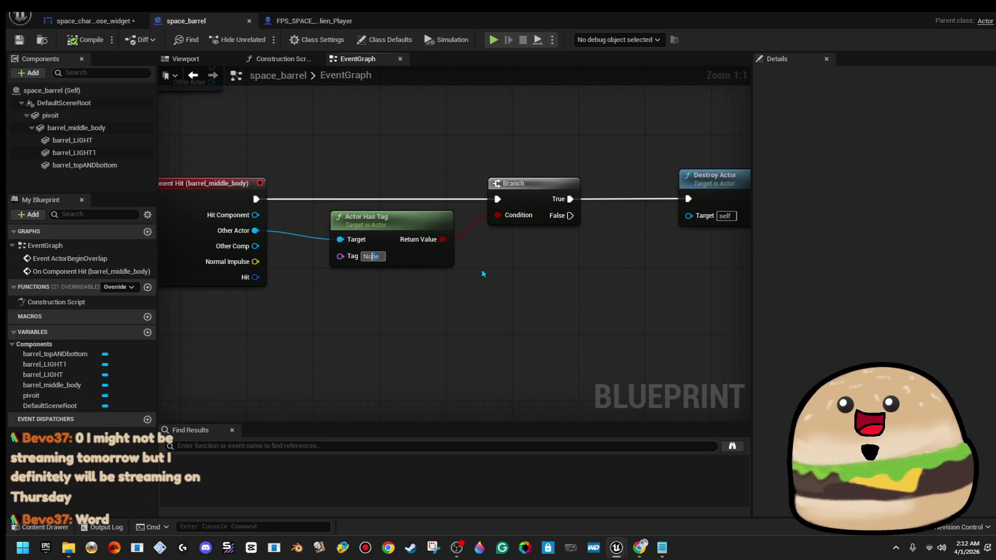
pyautogui.press('BackSpace')
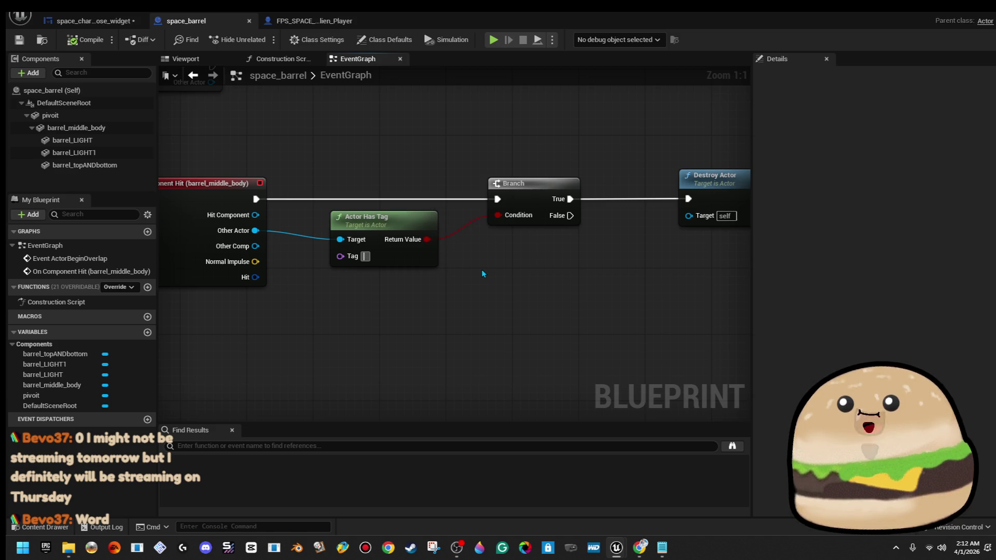
pyautogui.write('fps space player')
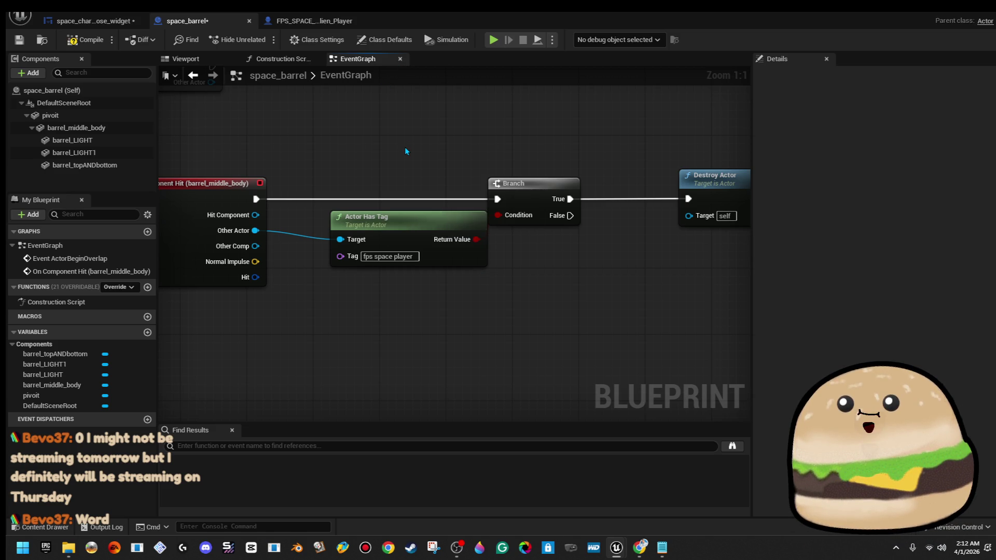
pyautogui.moveTo(426, 225); pyautogui.dragTo(410, 231)
# Step: Drive Destroy Actor from the Branch's False output, break the True link, and close the Blueprint
pyautogui.moveTo(573, 219); pyautogui.dragTo(694, 200)
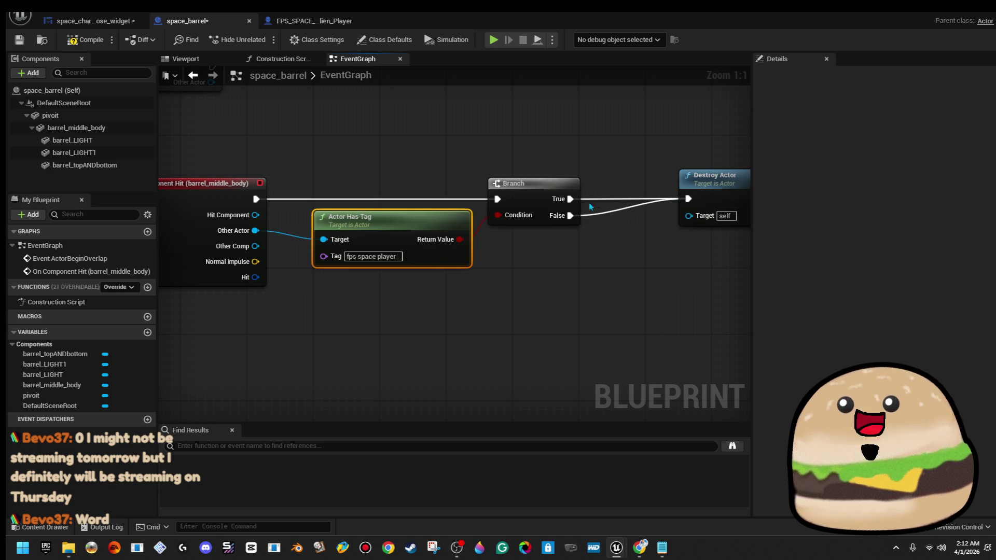
pyautogui.rightClick(569, 200)
pyautogui.click(611, 234)
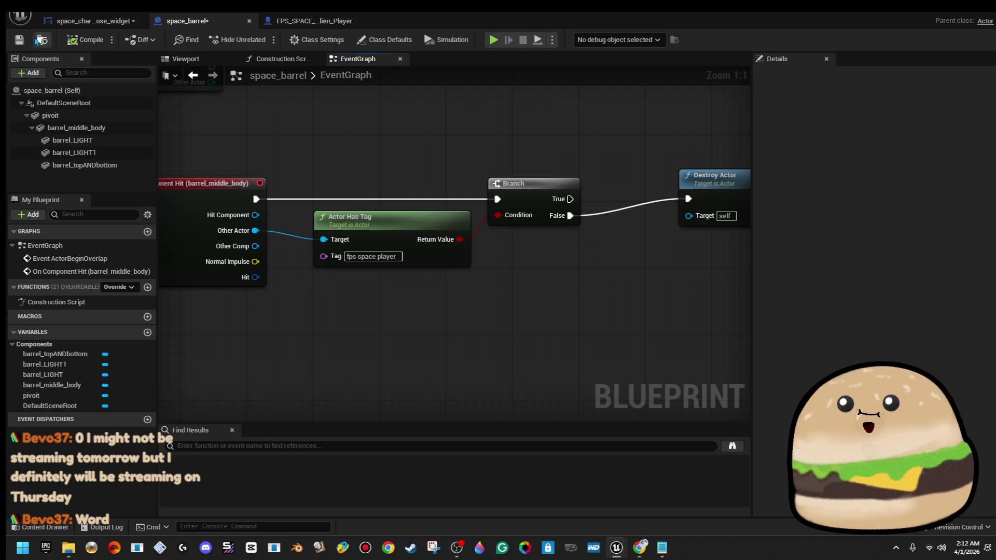
pyautogui.click(938, 12)
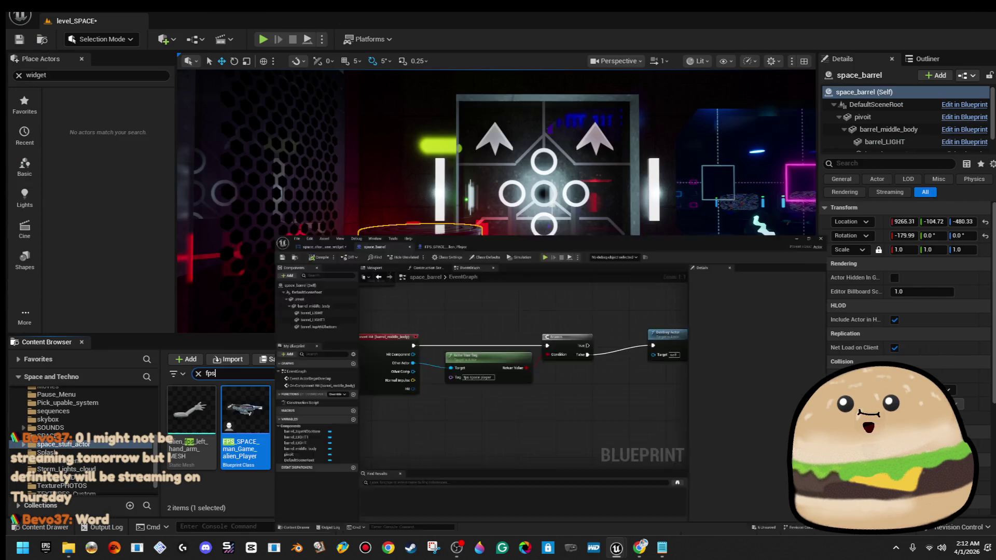
pyautogui.click(263, 39)
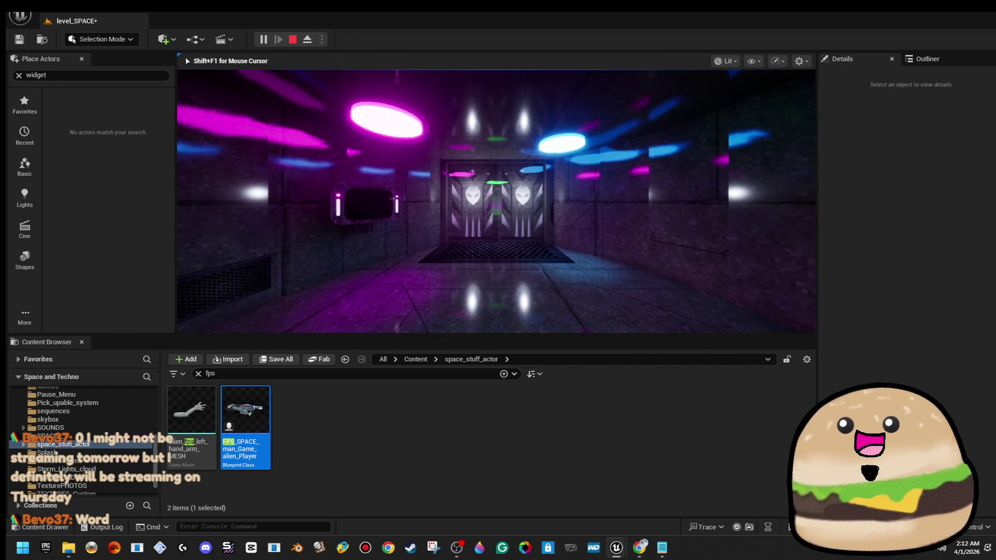
pyautogui.press('F11')
pyautogui.press('w')
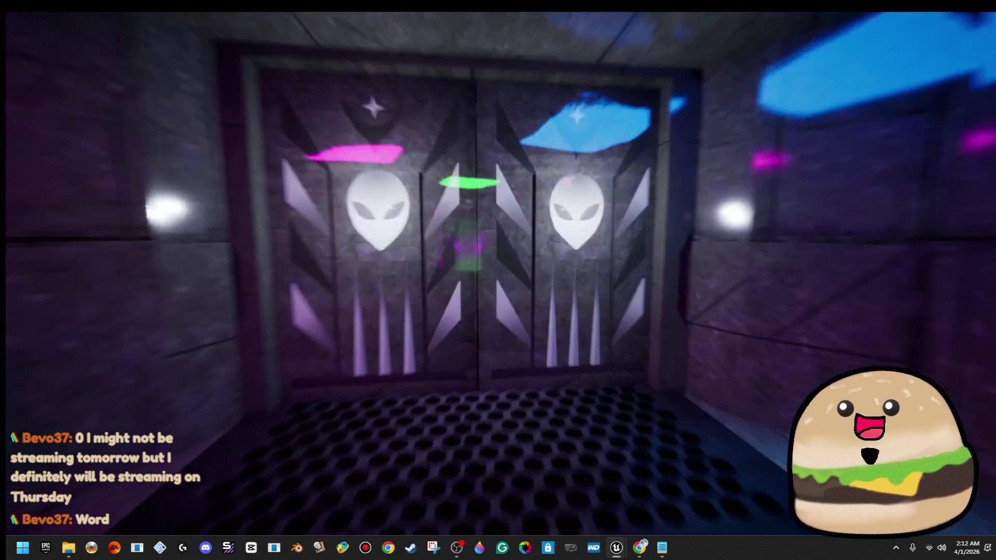
pyautogui.press('w')
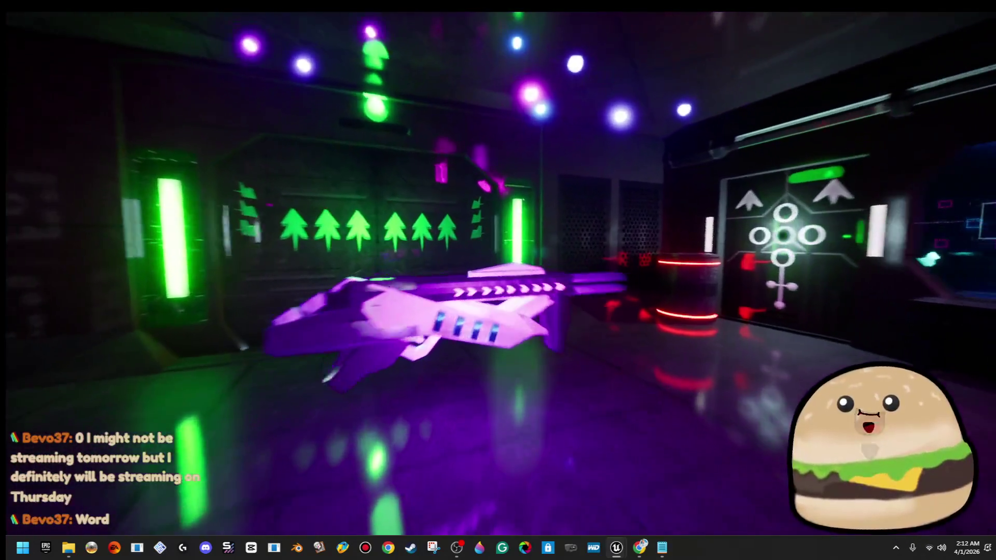
pyautogui.press('w')
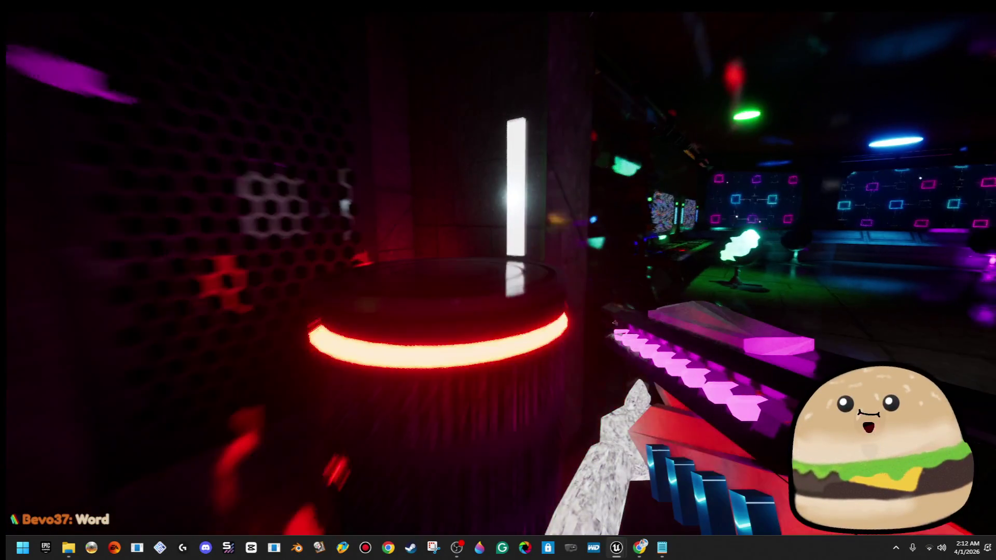
pyautogui.press('w')
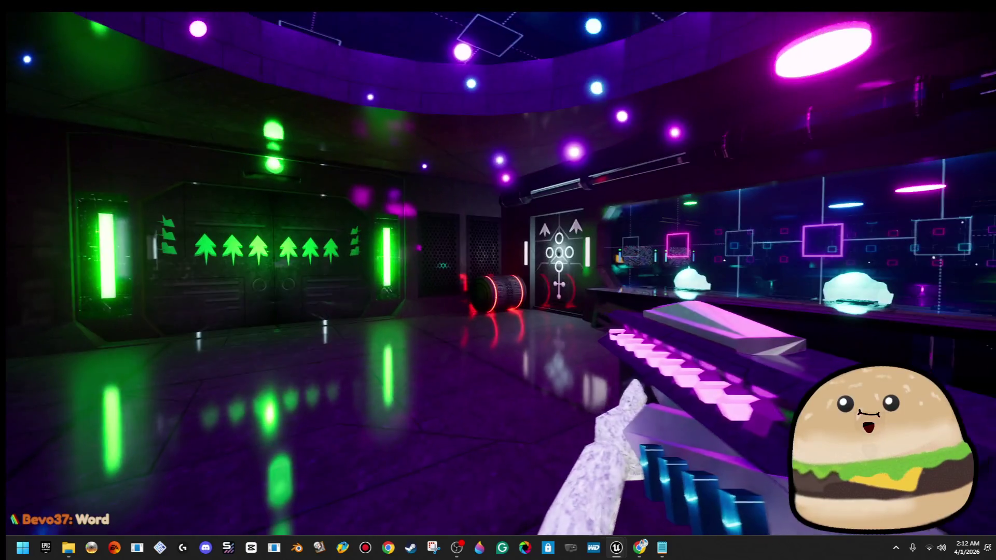
pyautogui.press('w')
pyautogui.click(498, 280)
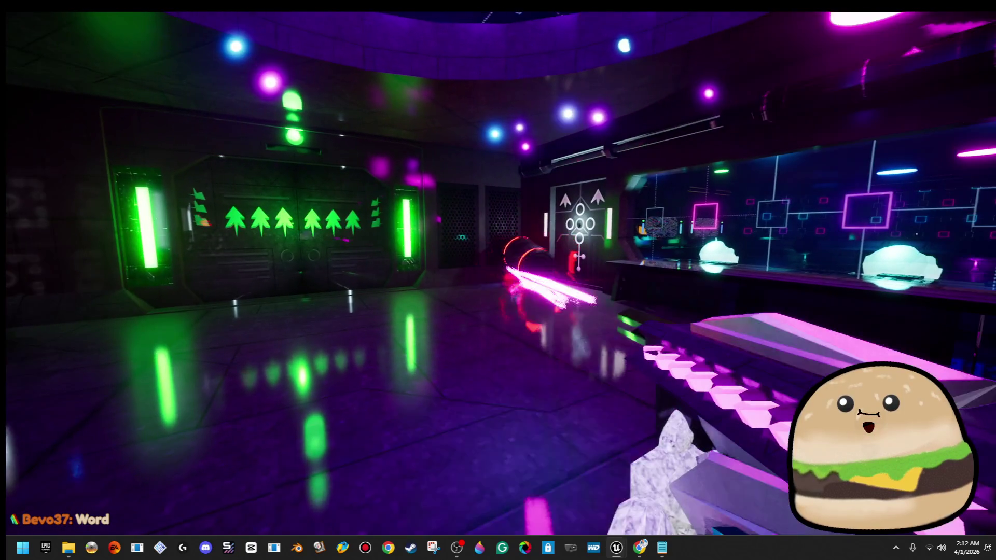
pyautogui.press('Escape')
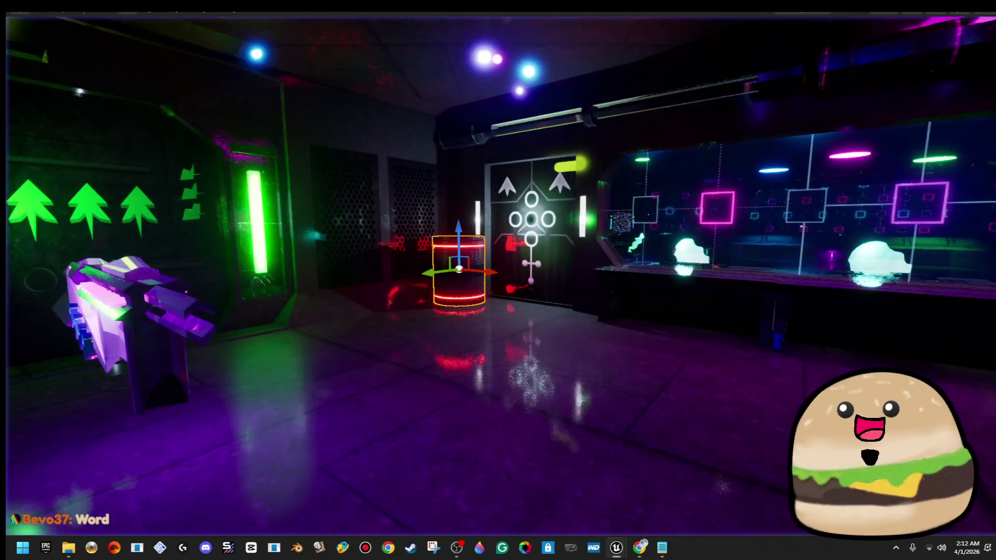
pyautogui.press('F11')
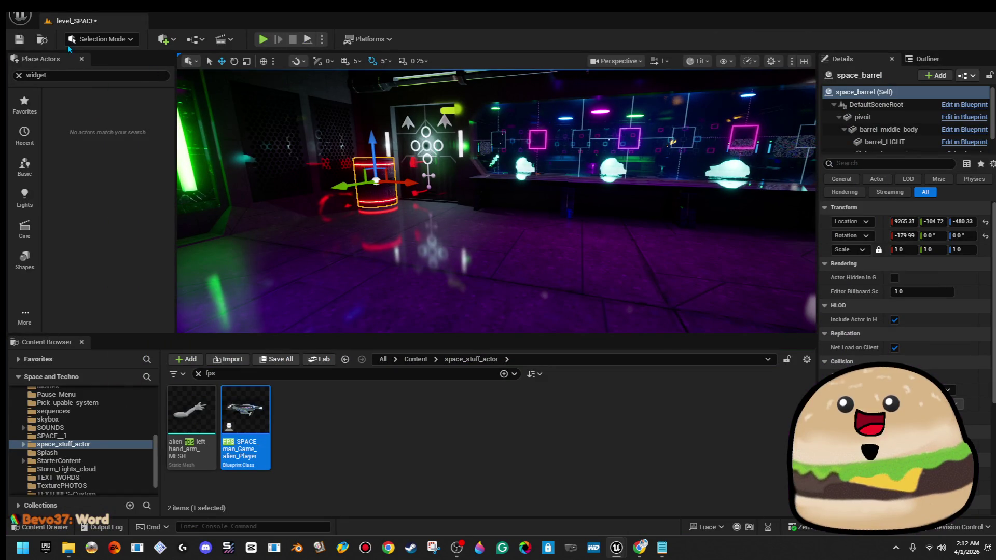
# Step: Save the level and reopen the space_barrel Blueprint, moving its window aside
pyautogui.click(19, 40)
pyautogui.rightClick(376, 180)
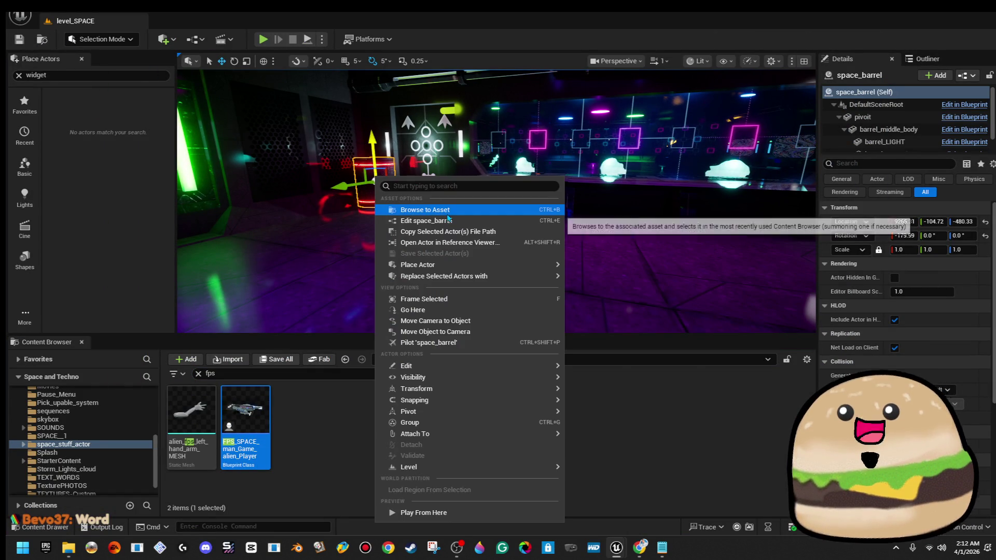
pyautogui.click(449, 220)
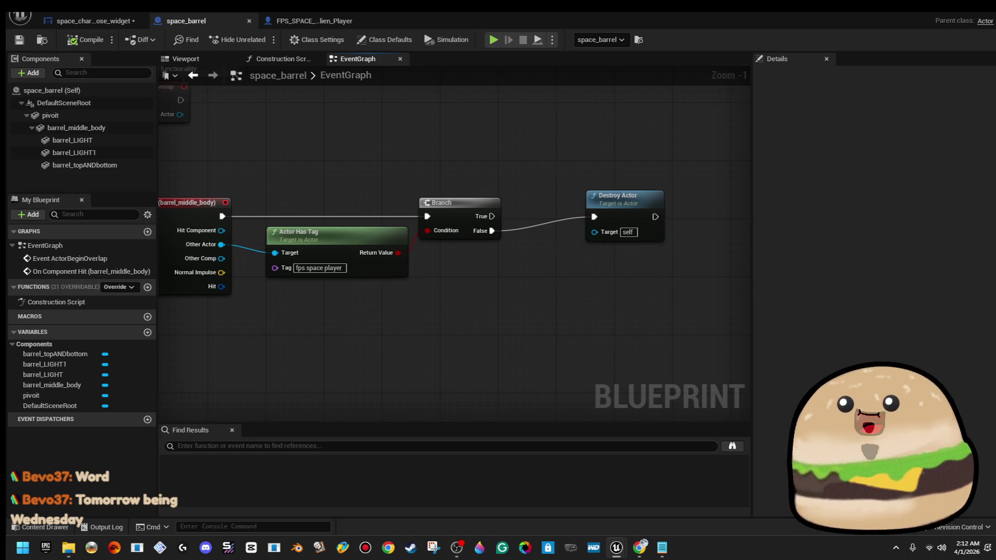
pyautogui.press('super+Down')
# Step: Clear the Content Browser search filter to show all space_stuff_actor assets
pyautogui.click(319, 373)
pyautogui.write('confe')
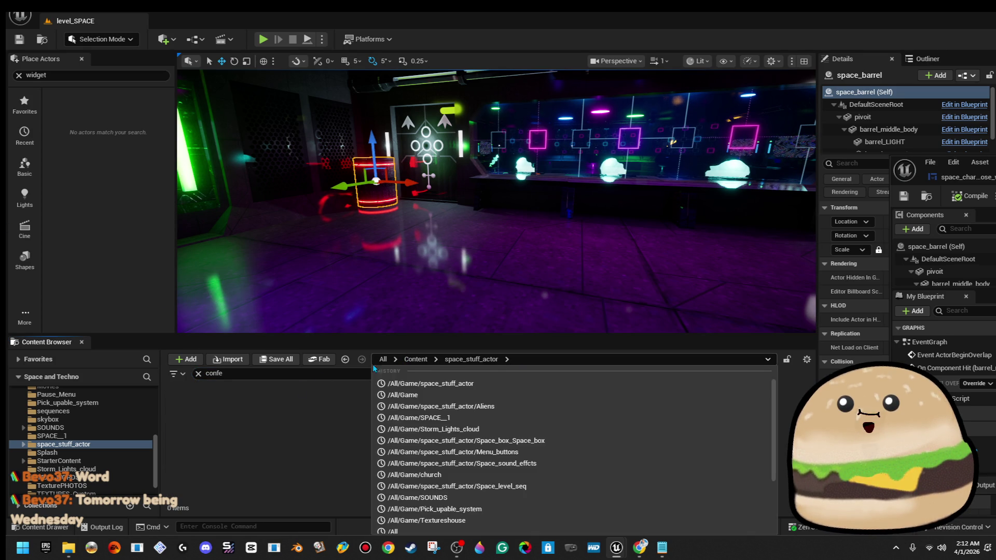
pyautogui.click(416, 379)
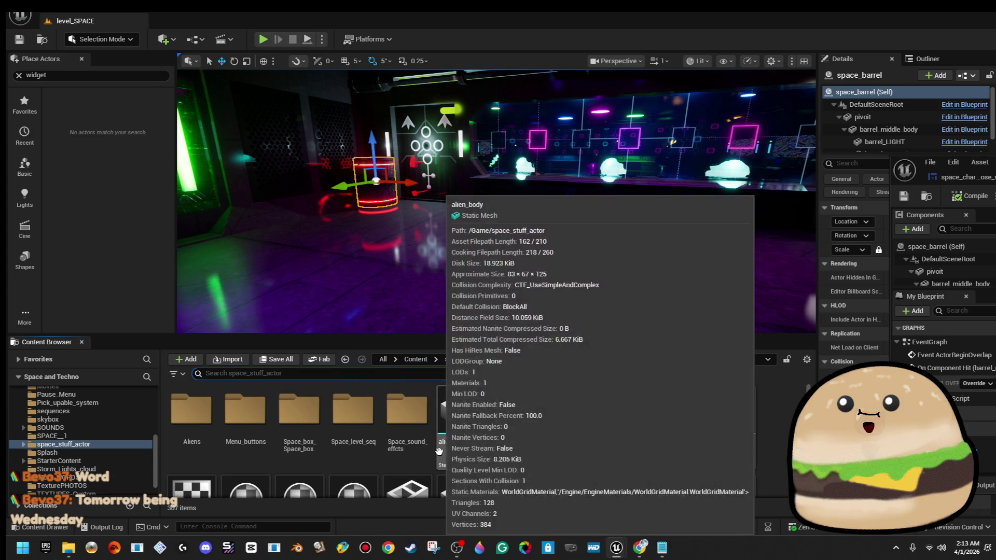
# Step: Create NewNiagaraSystem in space_stuff_actor from the OmnidirectionalBurst emitter template
pyautogui.rightClick(769, 447)
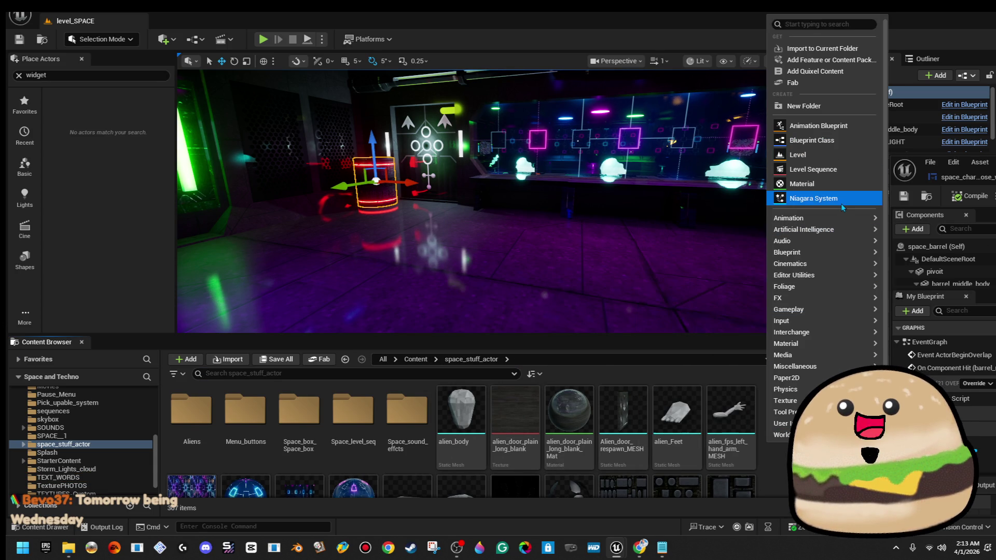
pyautogui.click(841, 201)
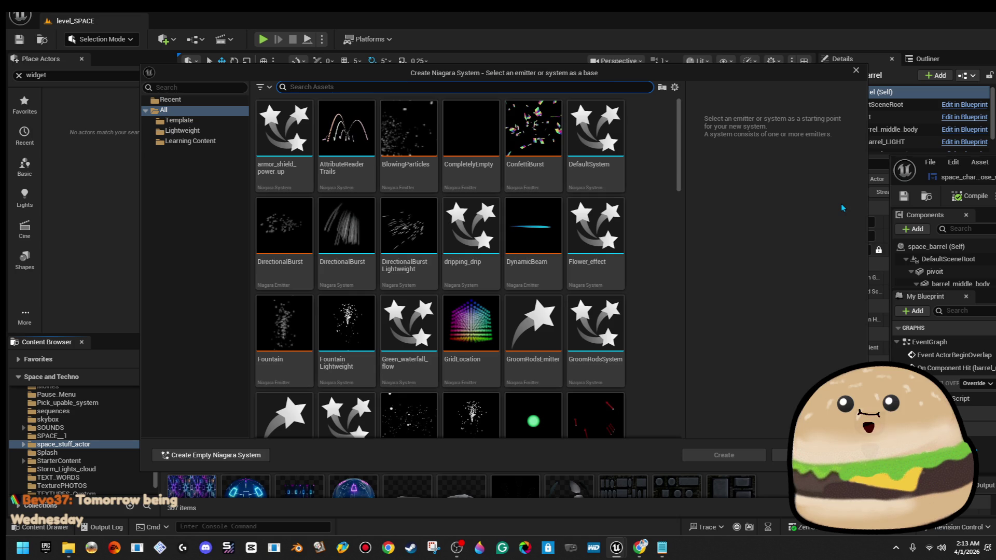
pyautogui.scroll(-3, 495, 310)
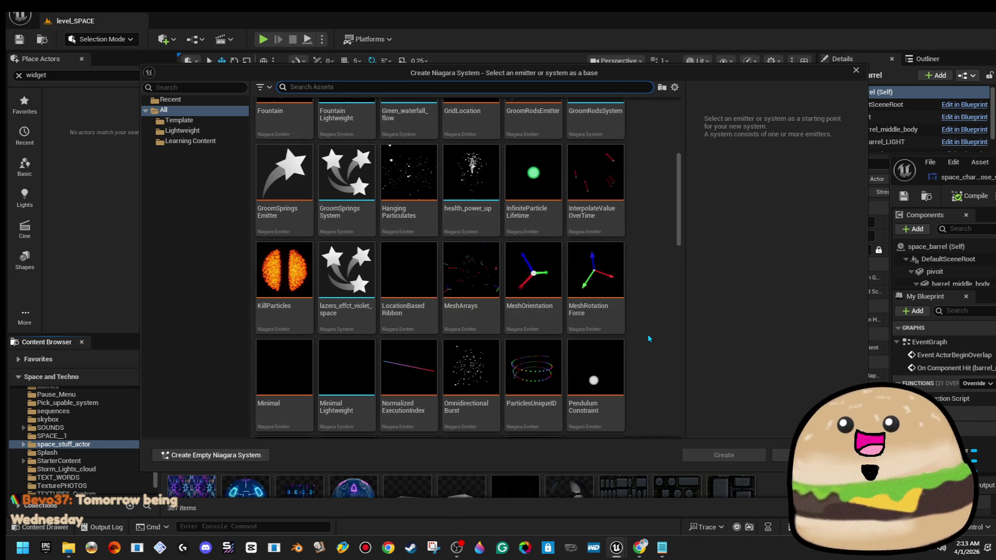
pyautogui.scroll(-4, 638, 334)
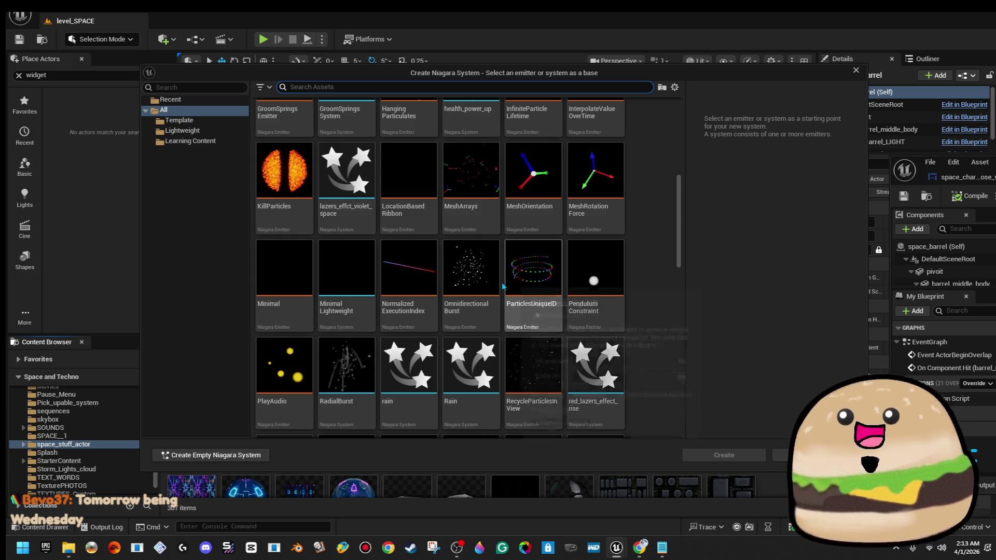
pyautogui.click(487, 279)
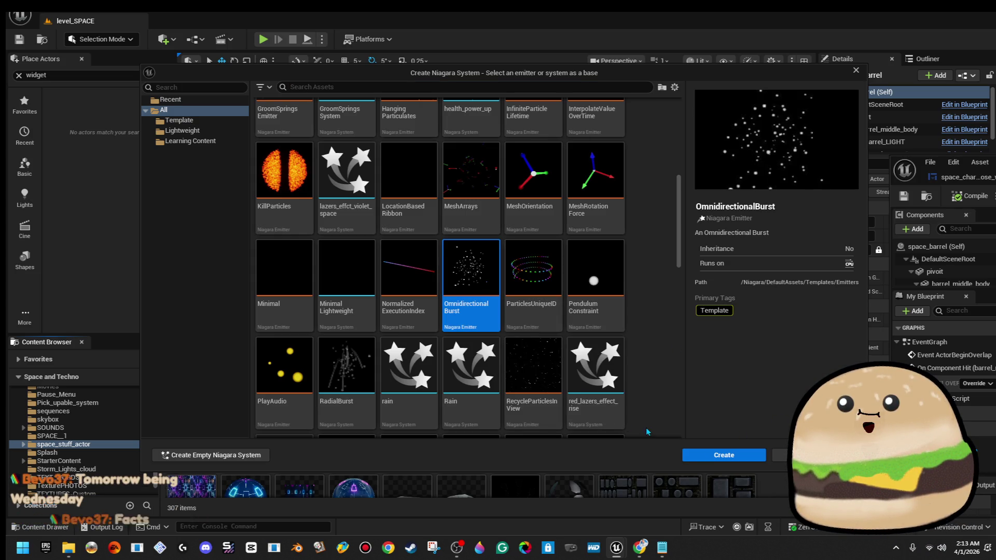
pyautogui.click(738, 456)
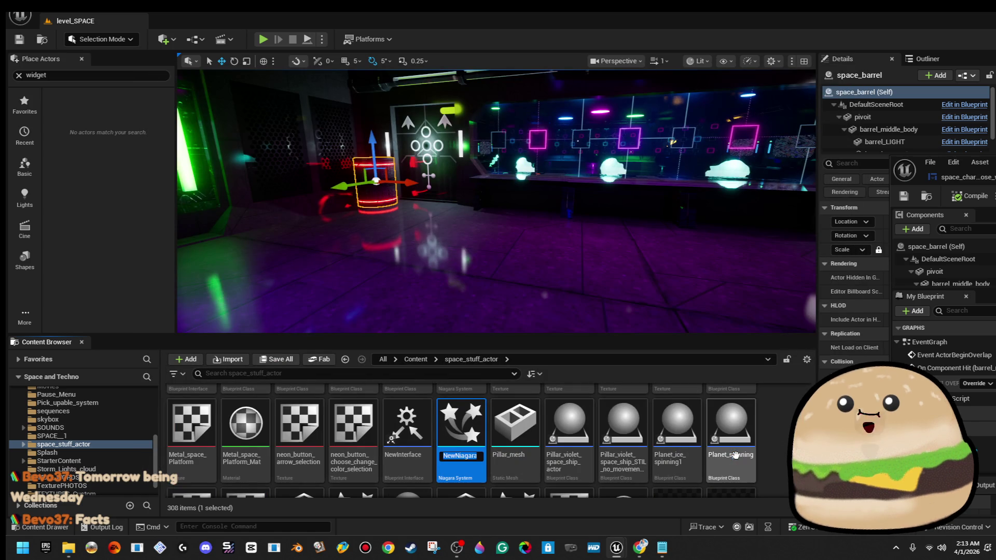
# Step: Open NewNiagaraSystem and bring up the OmnidirectionalBurst Sprite Renderer's material list
pyautogui.doubleClick(476, 432)
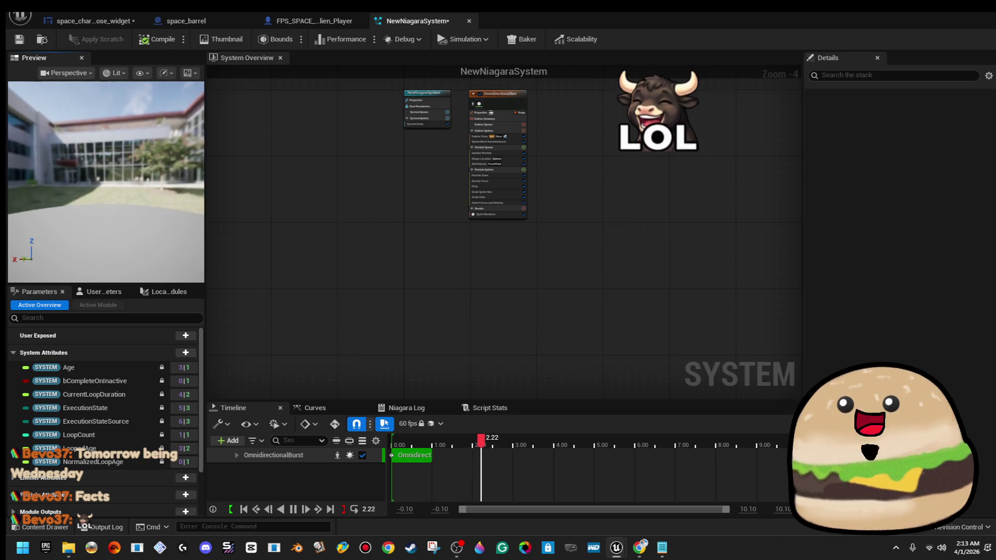
pyautogui.moveTo(119, 95); pyautogui.dragTo(104, 96)
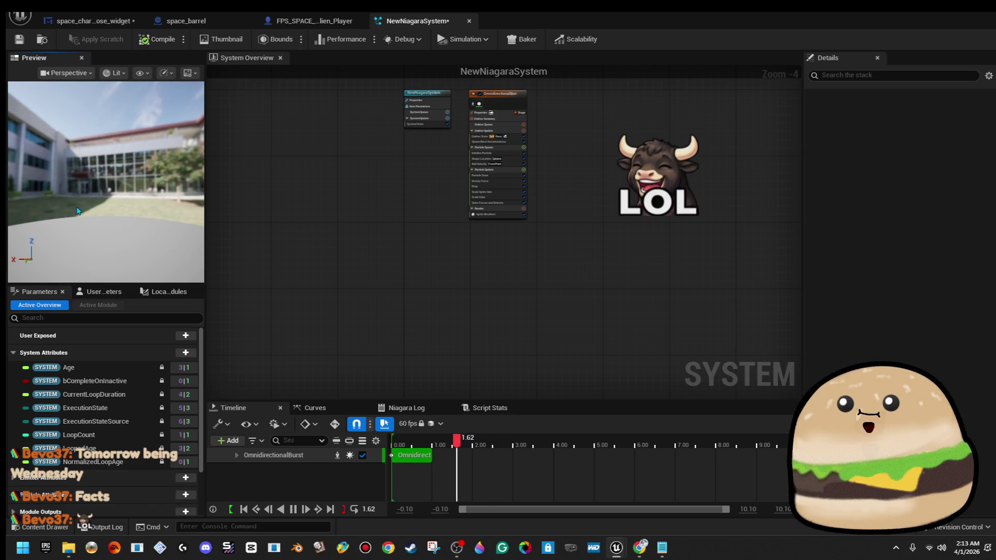
pyautogui.click(474, 214)
pyautogui.scroll(3, 559, 212)
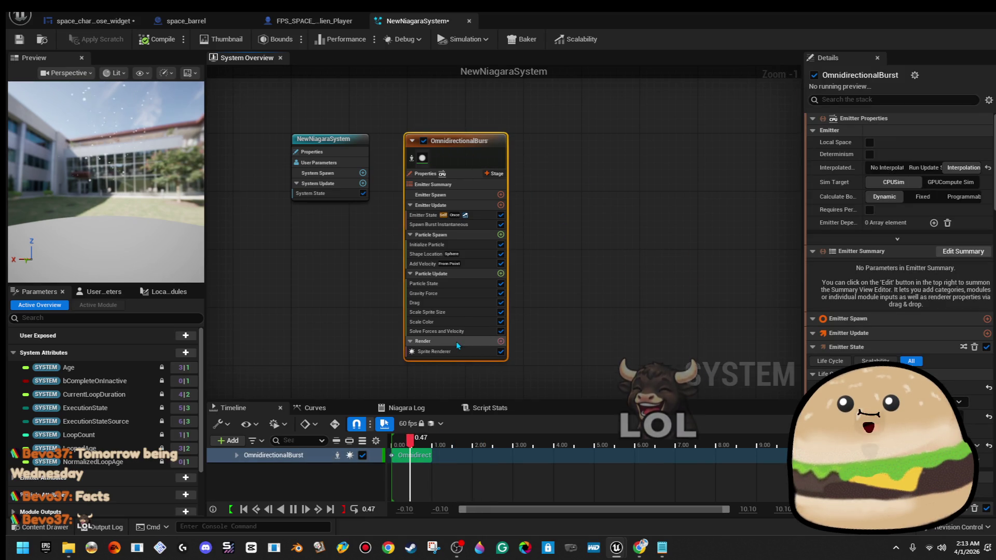
pyautogui.click(452, 352)
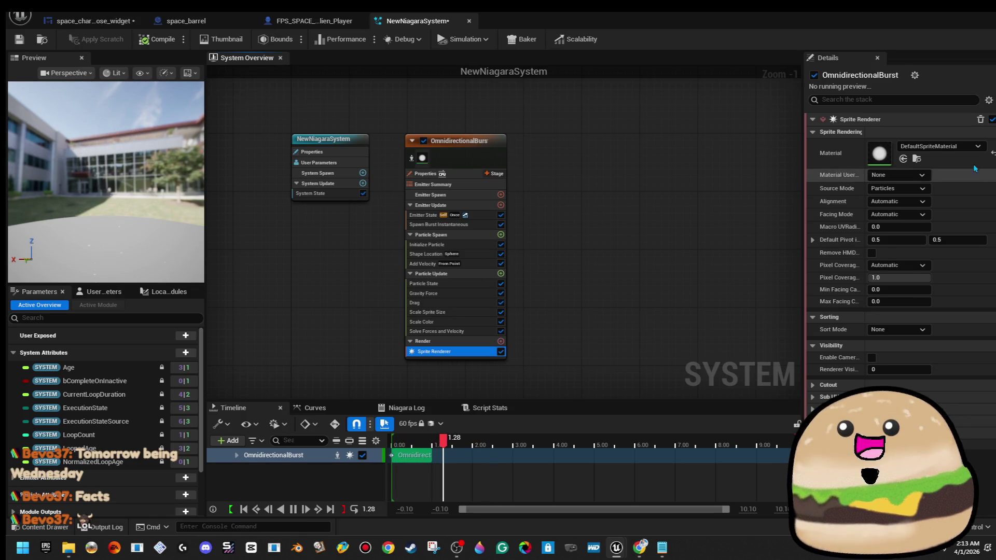
pyautogui.click(948, 149)
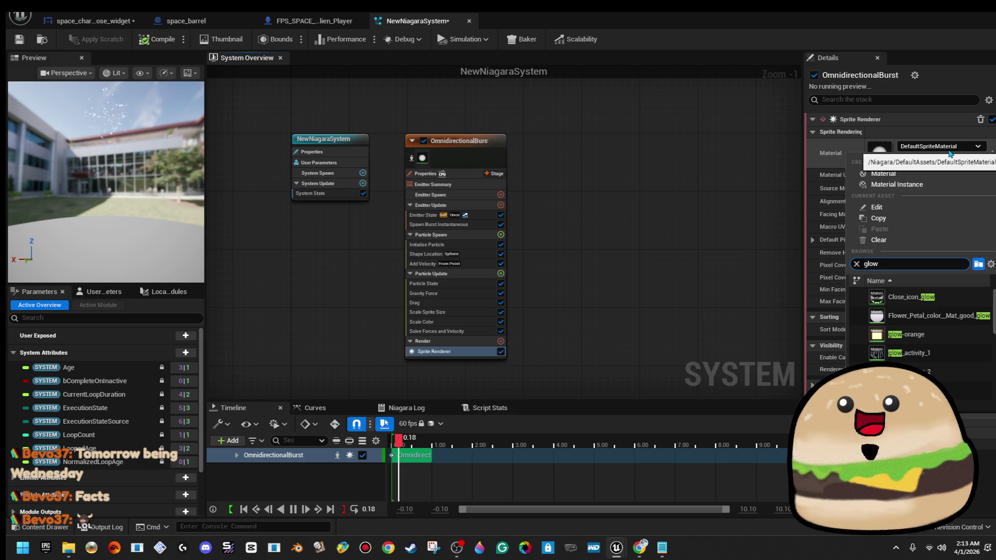
# Step: Apply the glow-orange material to the sprites, then review emitter settings down to Gravity Force
pyautogui.click(905, 334)
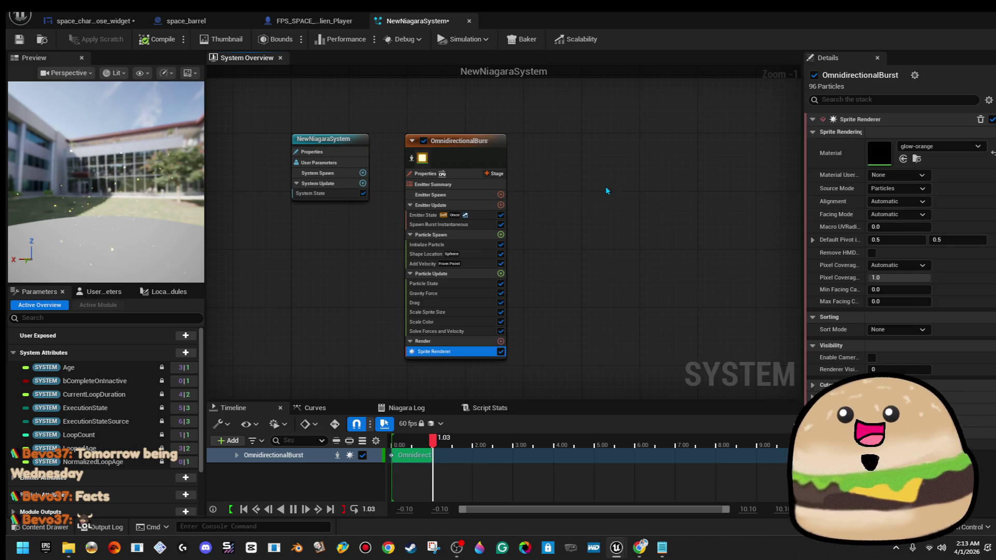
pyautogui.click(481, 149)
pyautogui.scroll(-5, 979, 385)
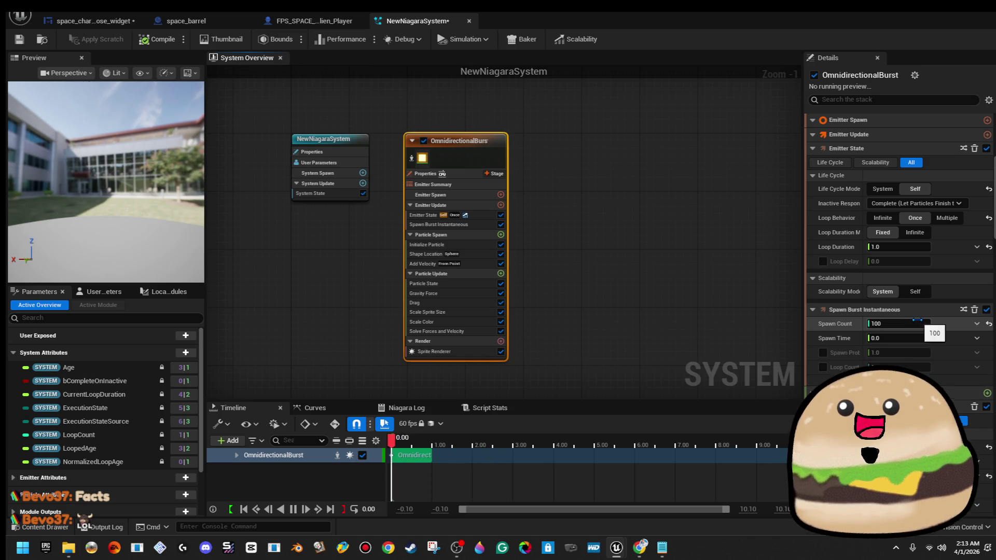
pyautogui.scroll(-3, 979, 385)
pyautogui.scroll(-4, 979, 385)
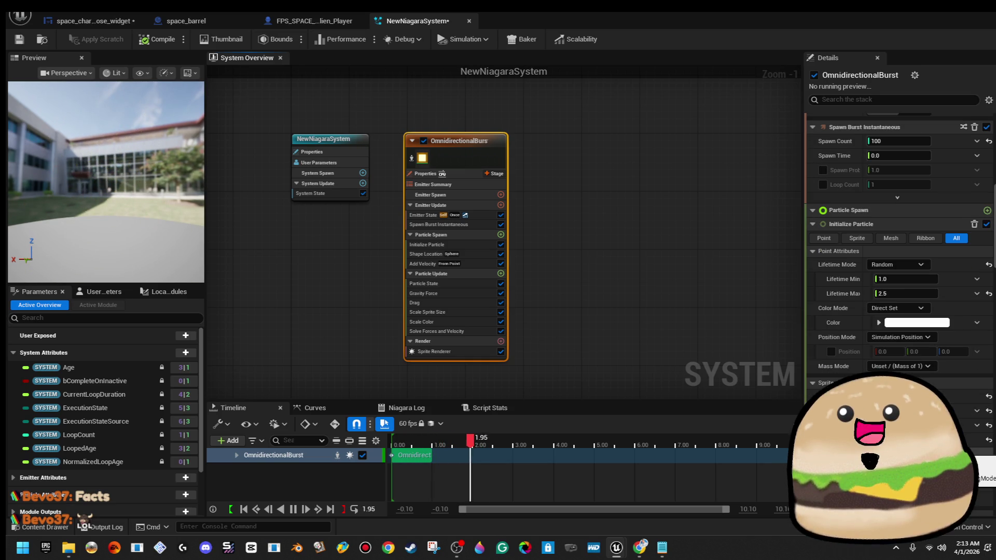
pyautogui.scroll(-10, 979, 385)
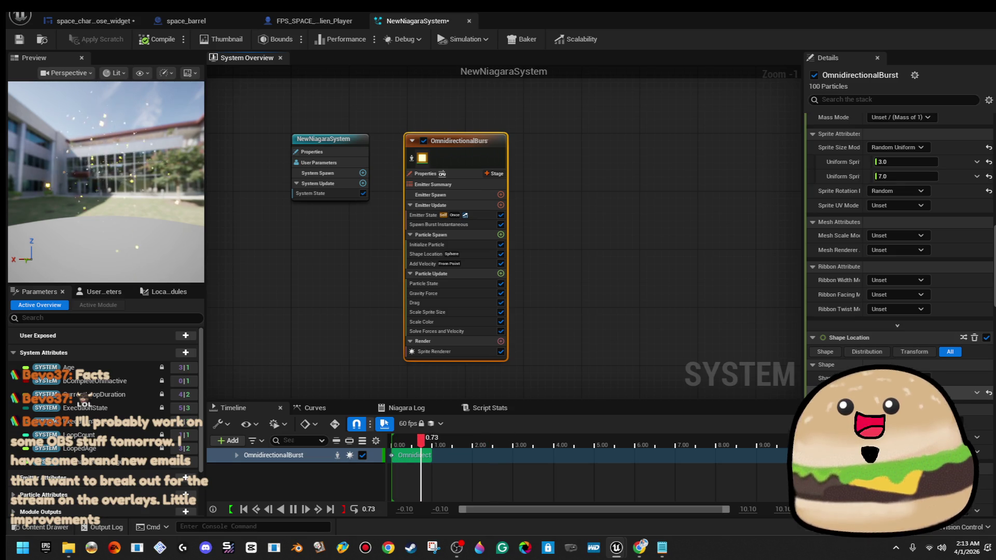
pyautogui.scroll(-1, 979, 385)
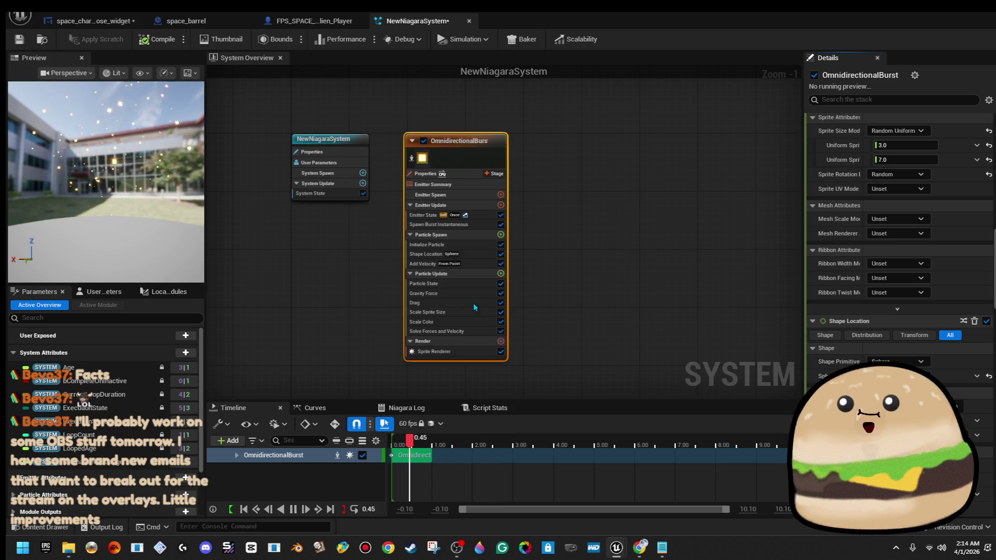
pyautogui.click(452, 295)
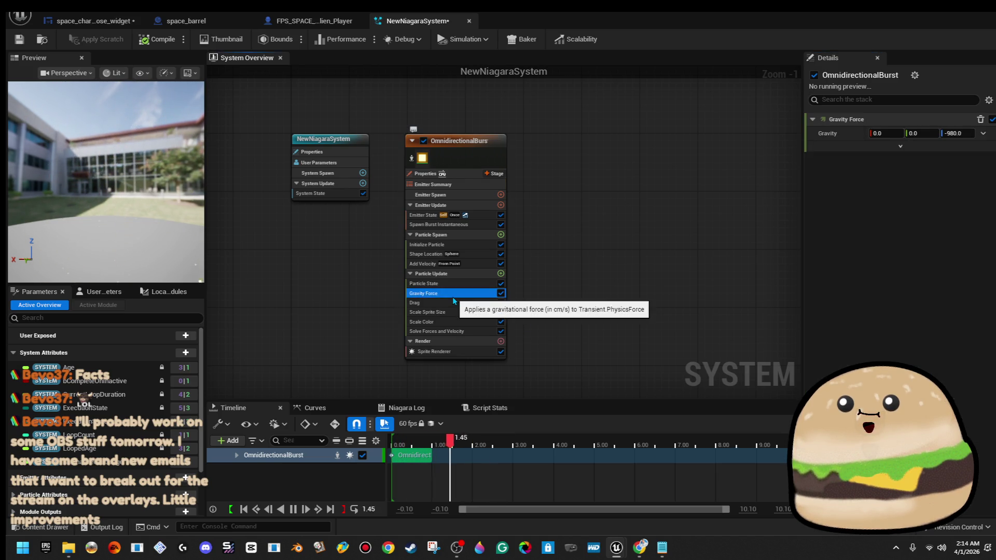
# Step: Delete the Gravity Force module and raise the emitter's Uniform Sprite Size values
pyautogui.click(500, 294)
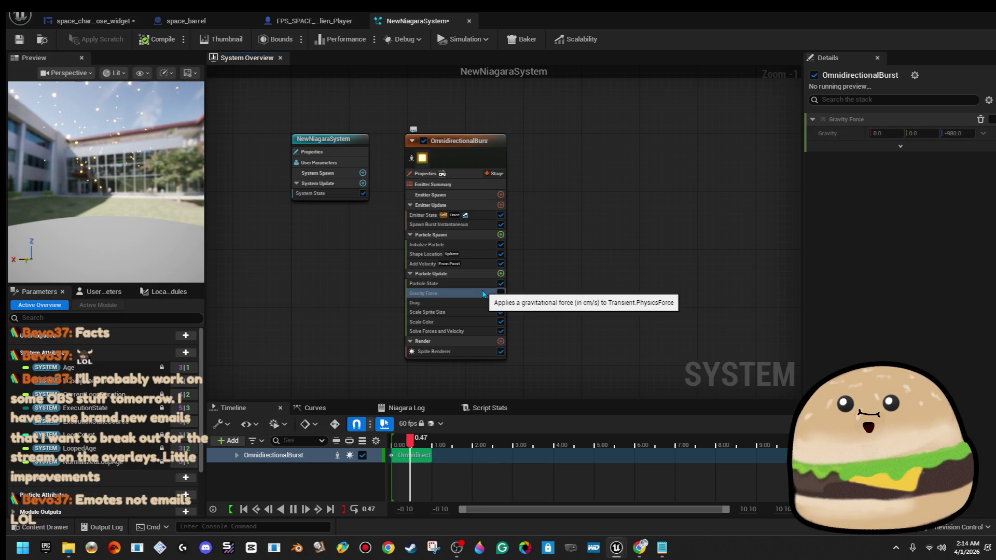
pyautogui.press('Delete')
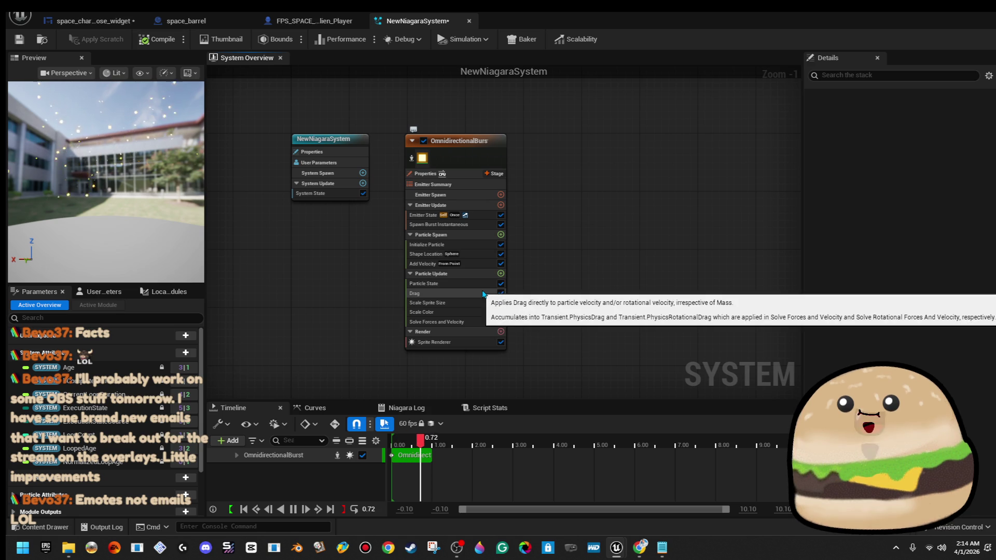
pyautogui.click(468, 150)
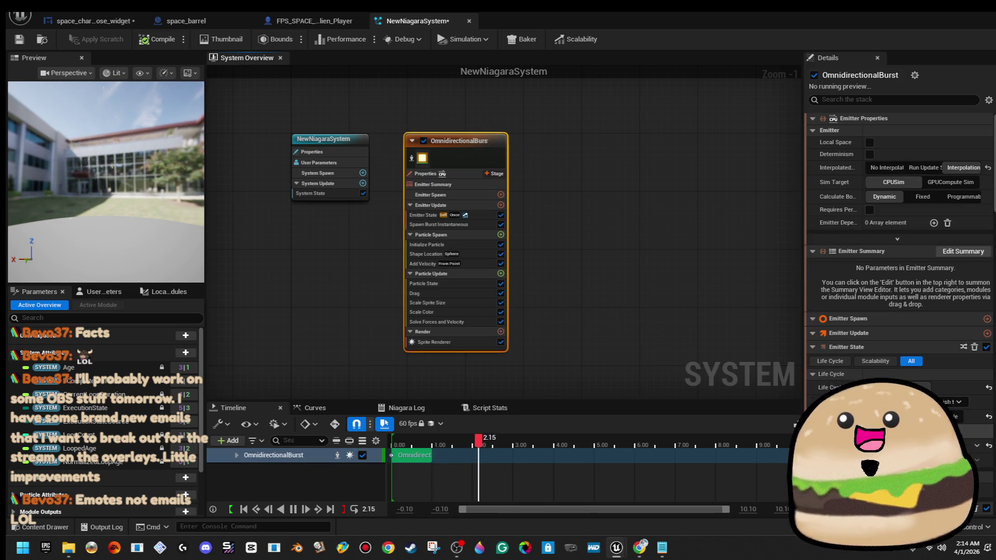
pyautogui.scroll(-10, 899, 233)
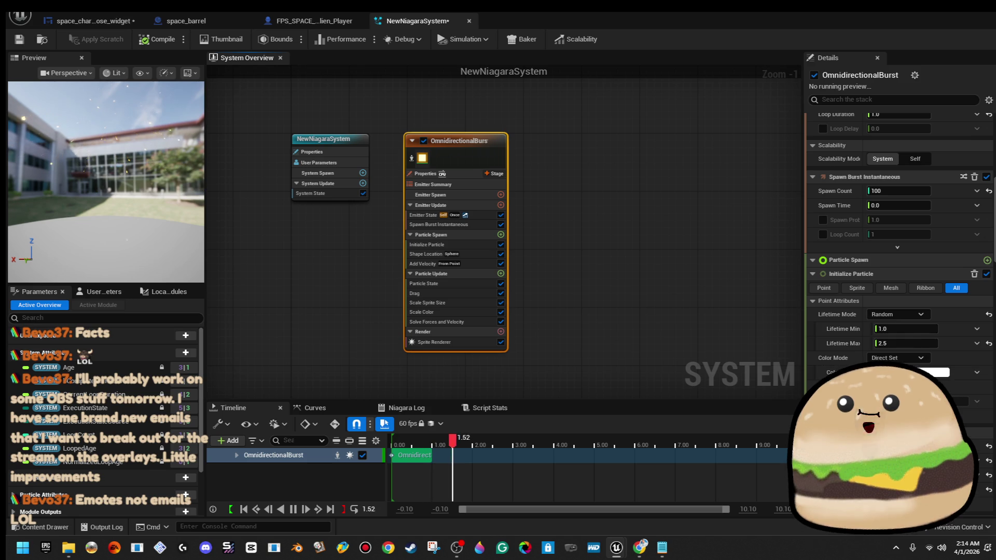
pyautogui.scroll(-4, 956, 433)
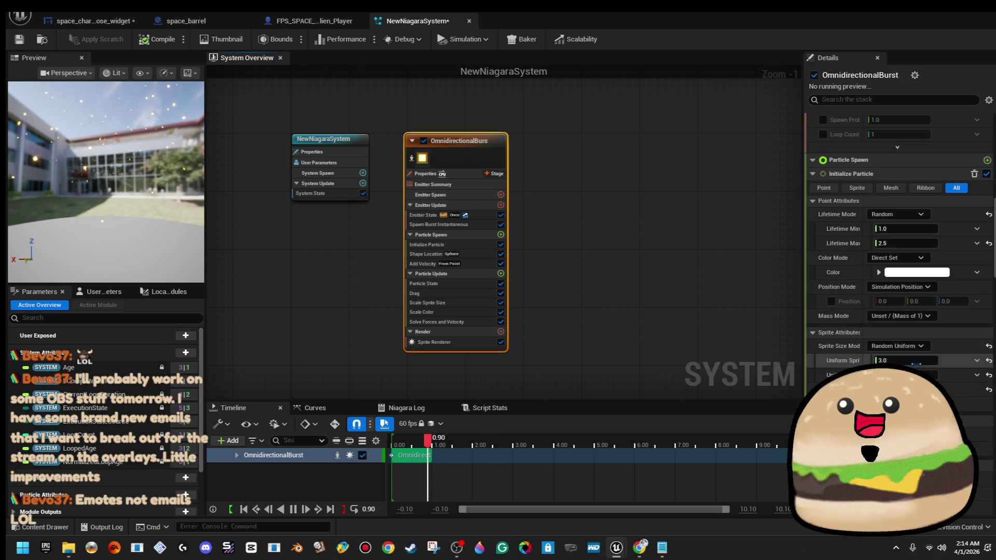
pyautogui.write('50')
pyautogui.click(912, 372)
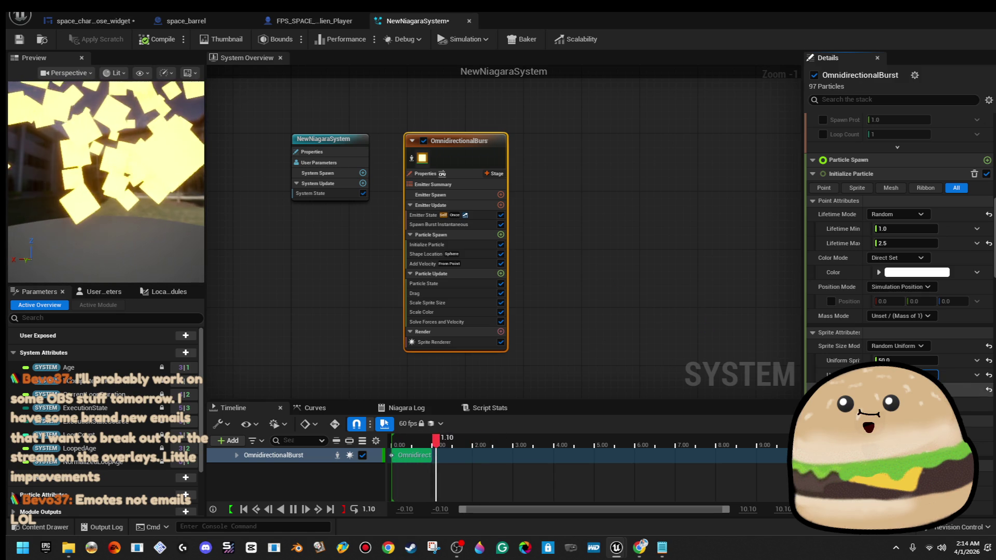
pyautogui.hotkey('shift', 'Tab')
pyautogui.write('2')
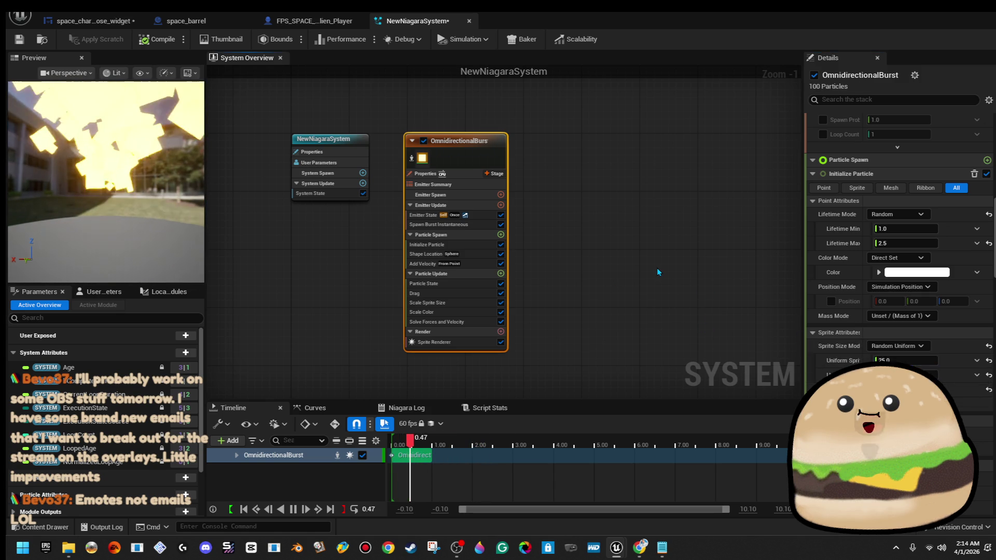
pyautogui.click(656, 276)
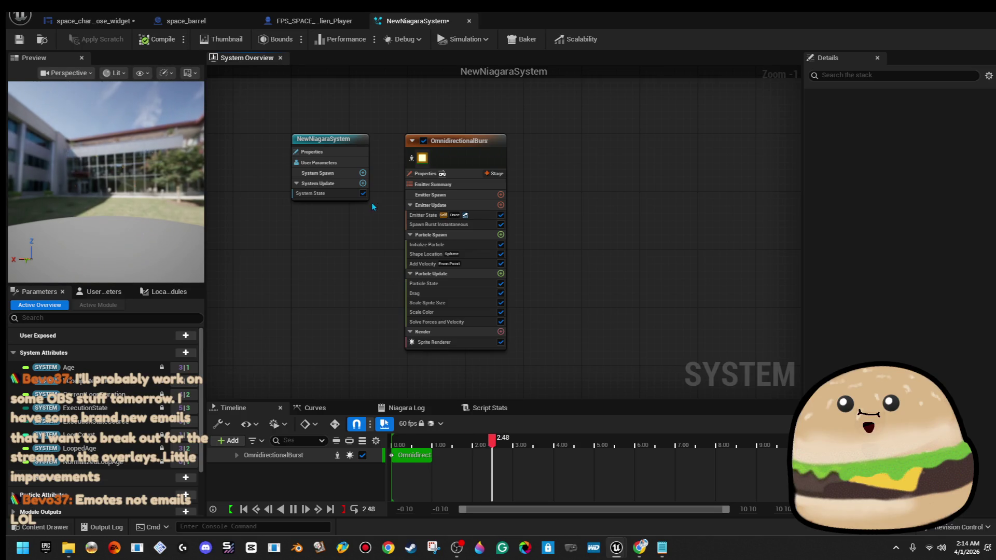
# Step: Switch off the Drag module, including its linear drag amount
pyautogui.click(470, 293)
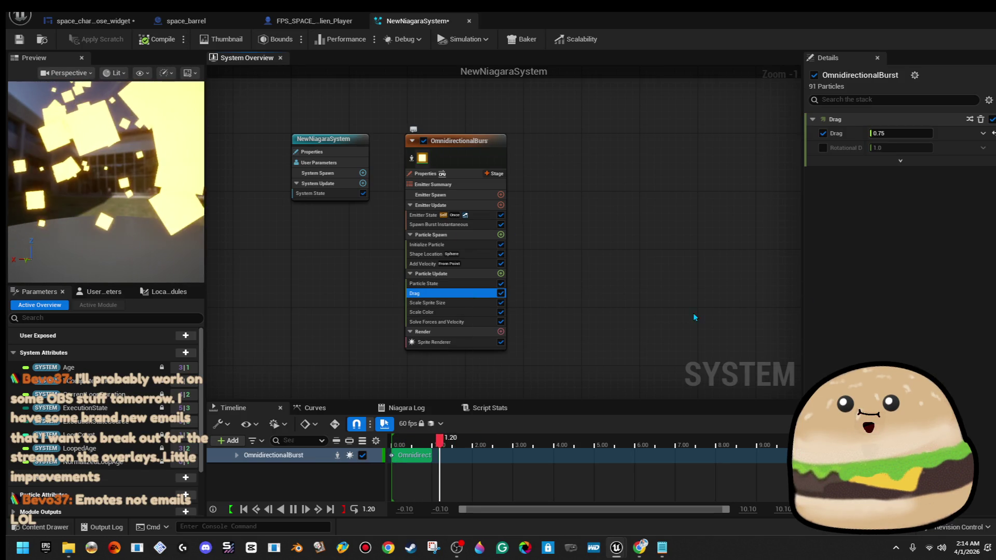
pyautogui.click(823, 134)
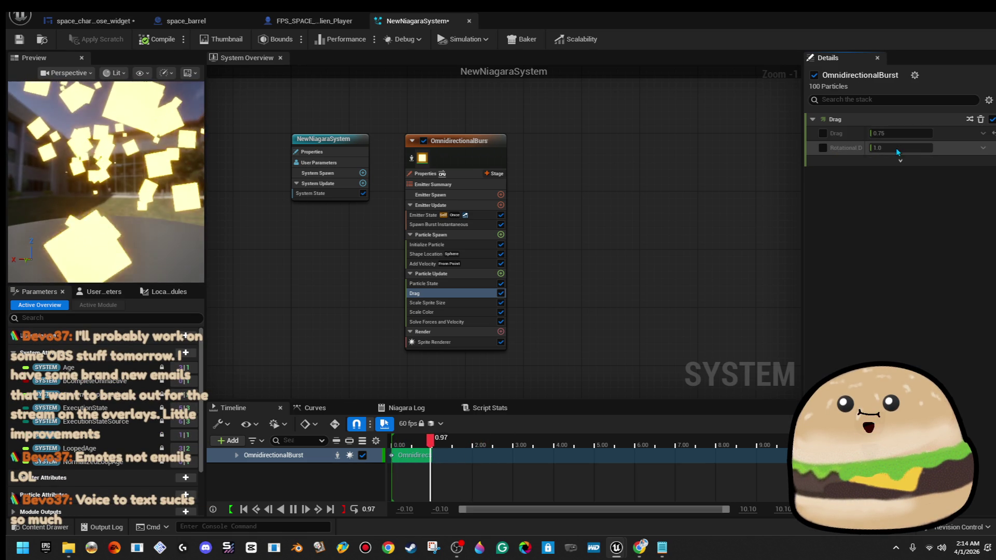
pyautogui.click(501, 293)
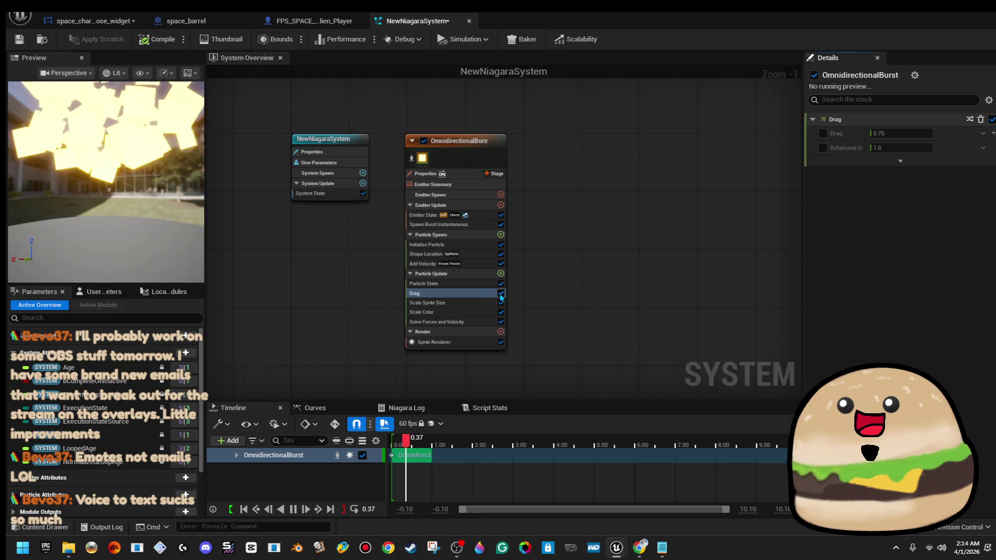
# Step: Enable the speed limit of 1000 in Solve Forces and Velocity
pyautogui.click(467, 321)
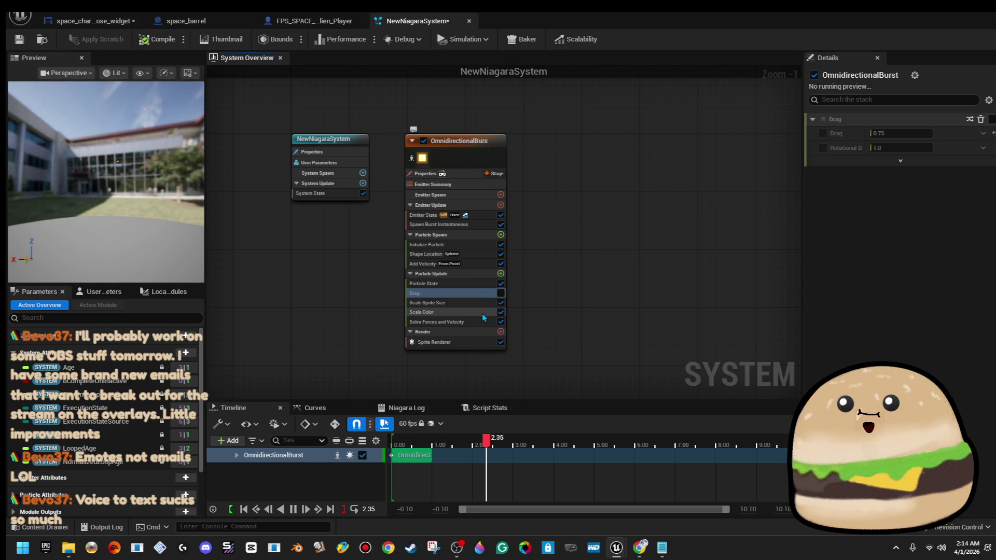
pyautogui.click(822, 133)
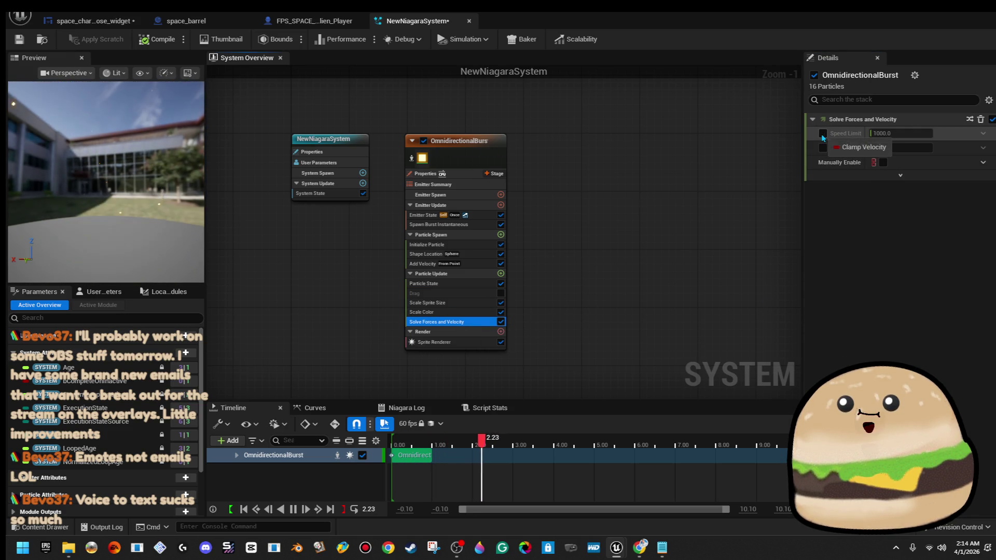
pyautogui.click(500, 322)
pyautogui.click(510, 322)
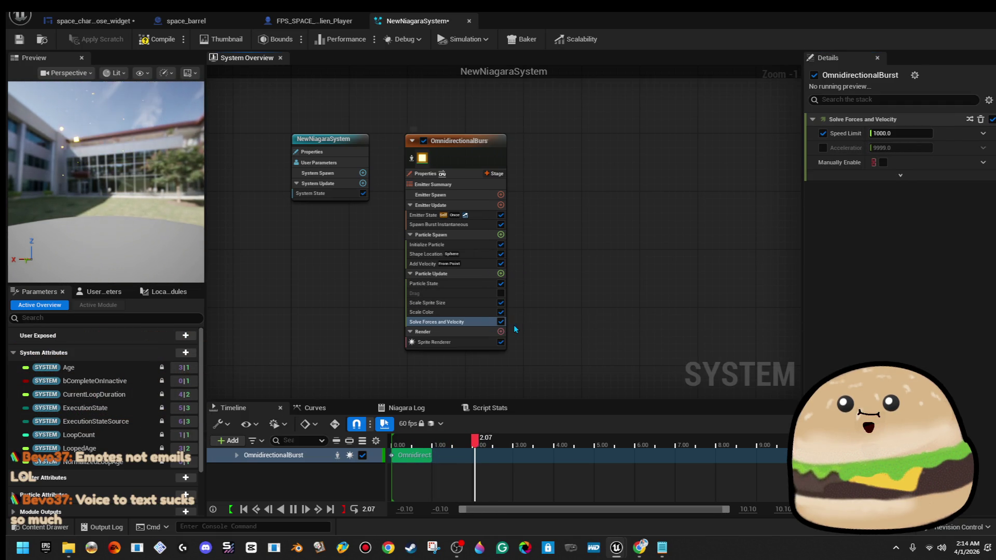
# Step: Try out different minimum and maximum burst speeds in Add Velocity
pyautogui.click(465, 265)
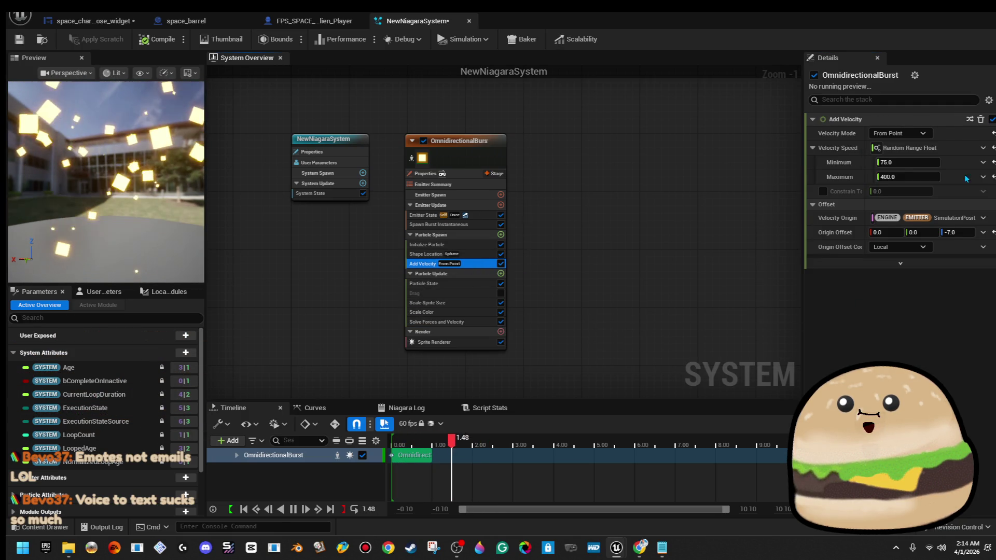
pyautogui.click(912, 177)
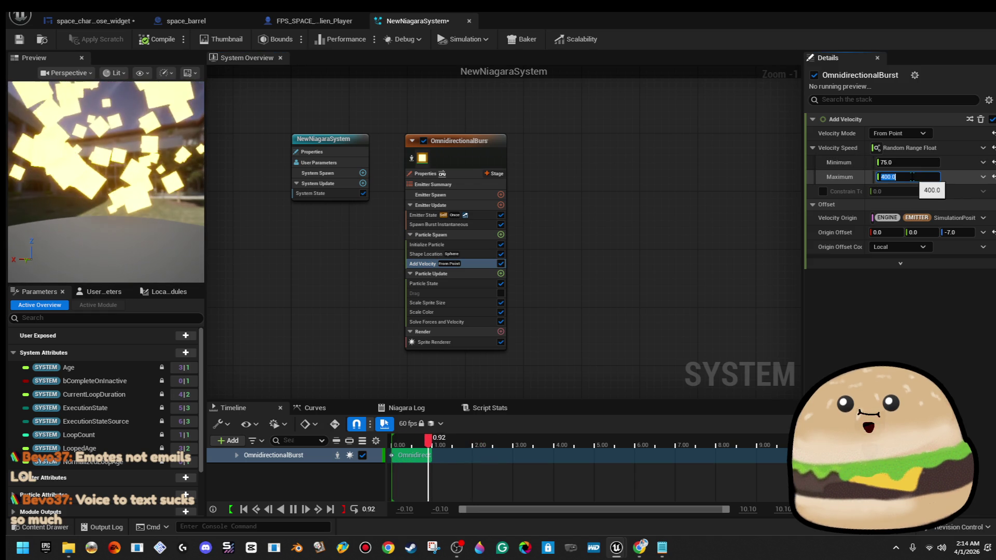
pyautogui.write('800')
pyautogui.press('Return')
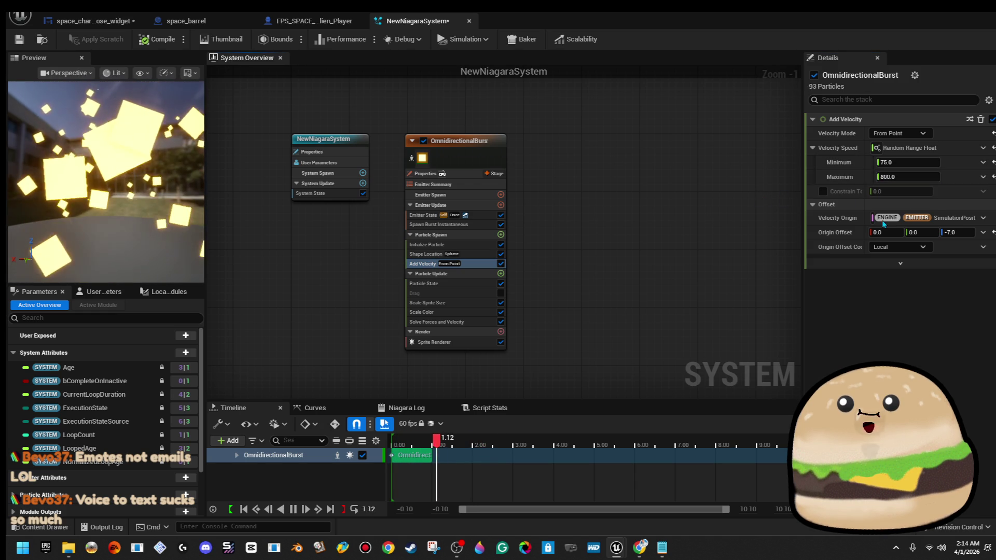
pyautogui.click(915, 177)
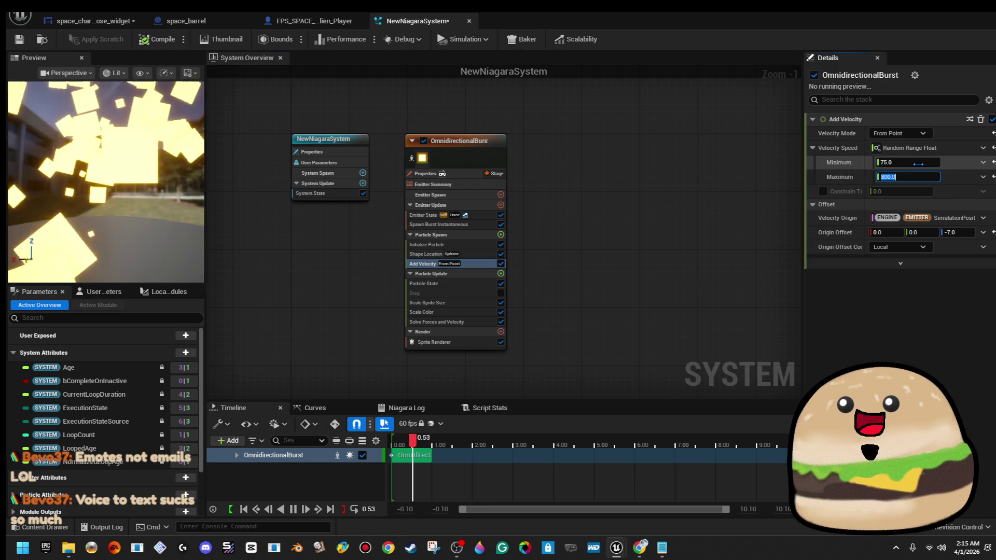
pyautogui.click(918, 162)
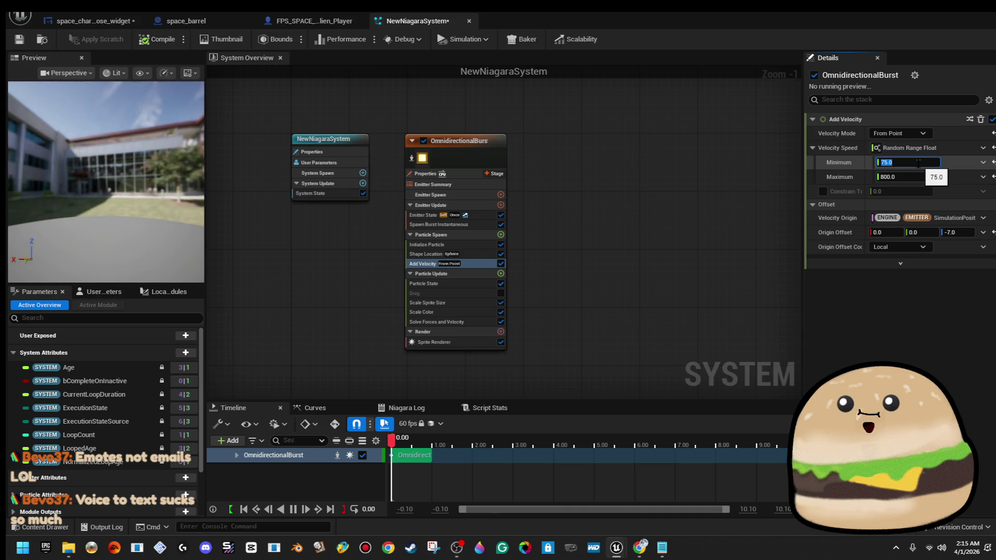
pyautogui.write('500')
pyautogui.press('Return')
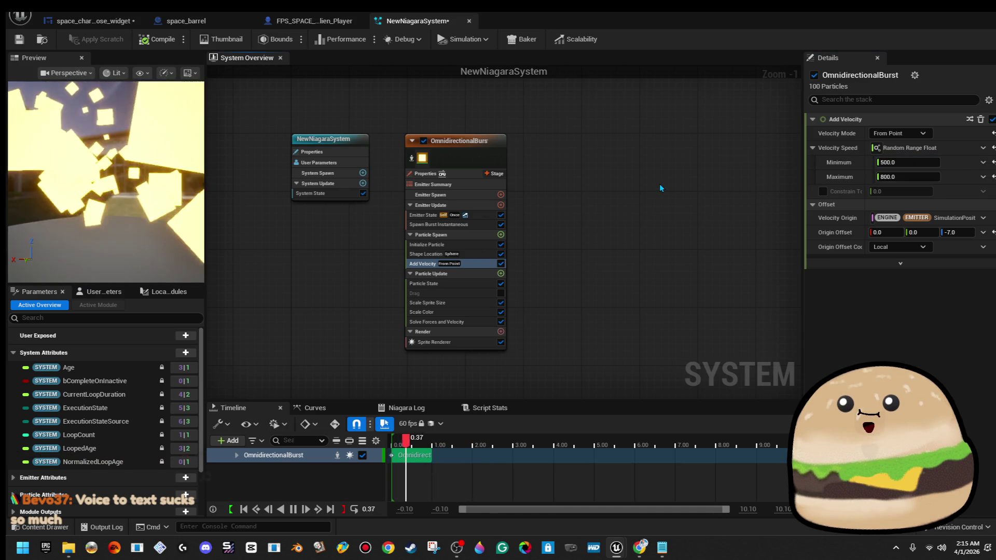
pyautogui.click(915, 176)
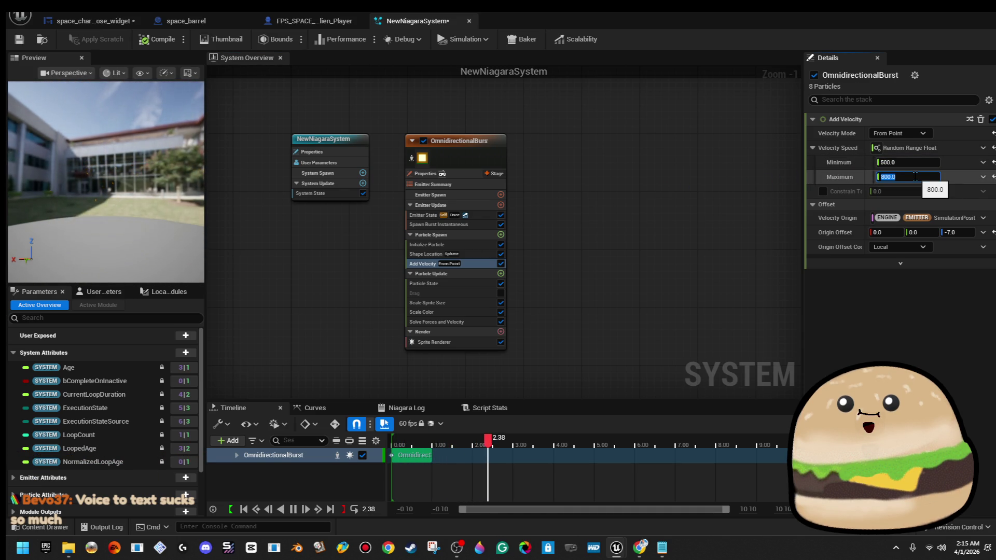
pyautogui.write('1')
pyautogui.press('Return')
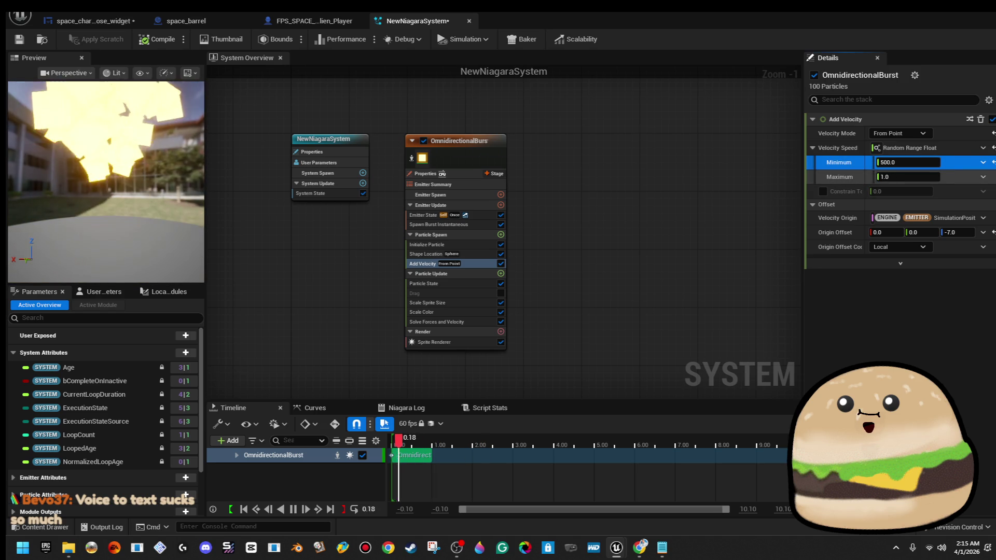
pyautogui.write('0')
pyautogui.press('Return')
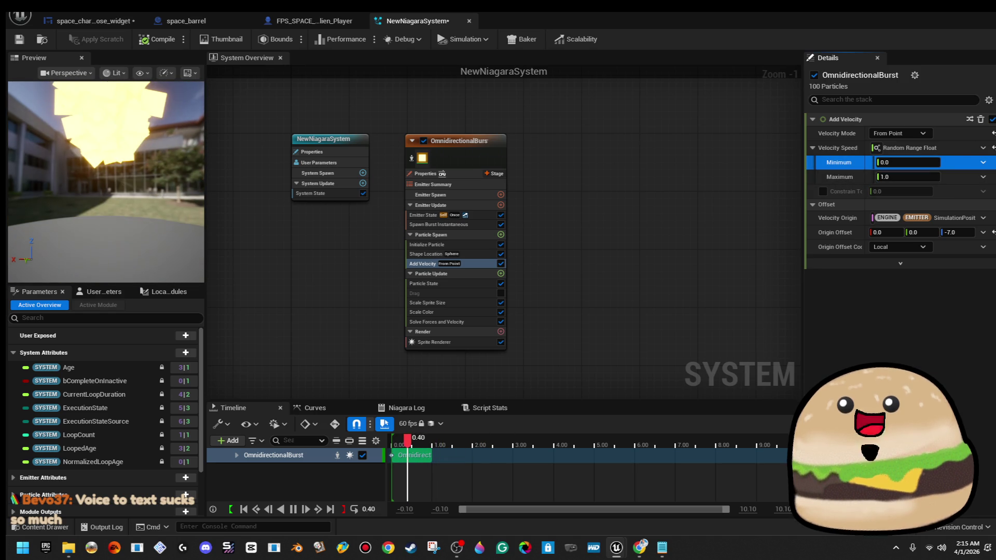
# Step: Settle the Add Velocity speed range at minimum 50 and maximum 600
pyautogui.click(906, 162)
pyautogui.write('50')
pyautogui.write('75')
pyautogui.press('Return')
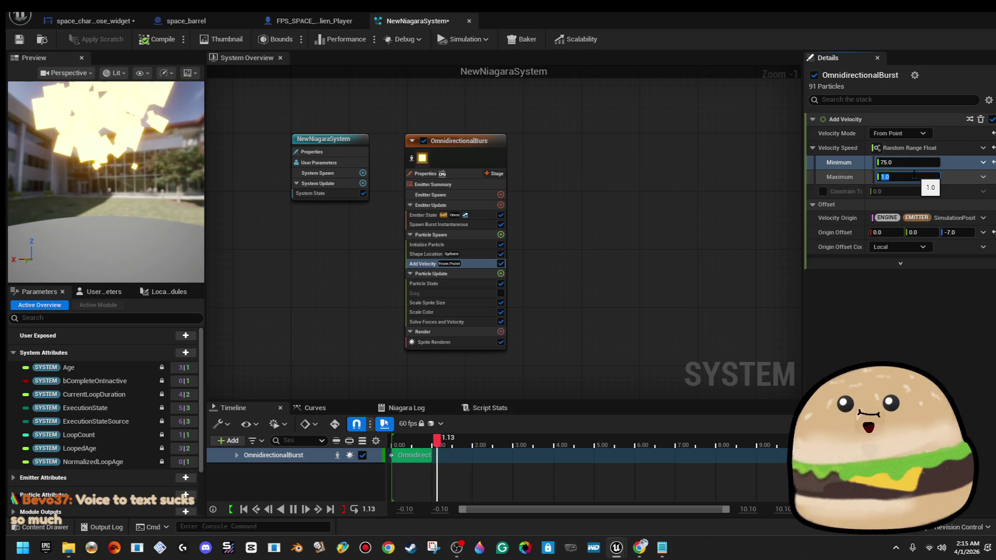
pyautogui.write('300')
pyautogui.press('Return')
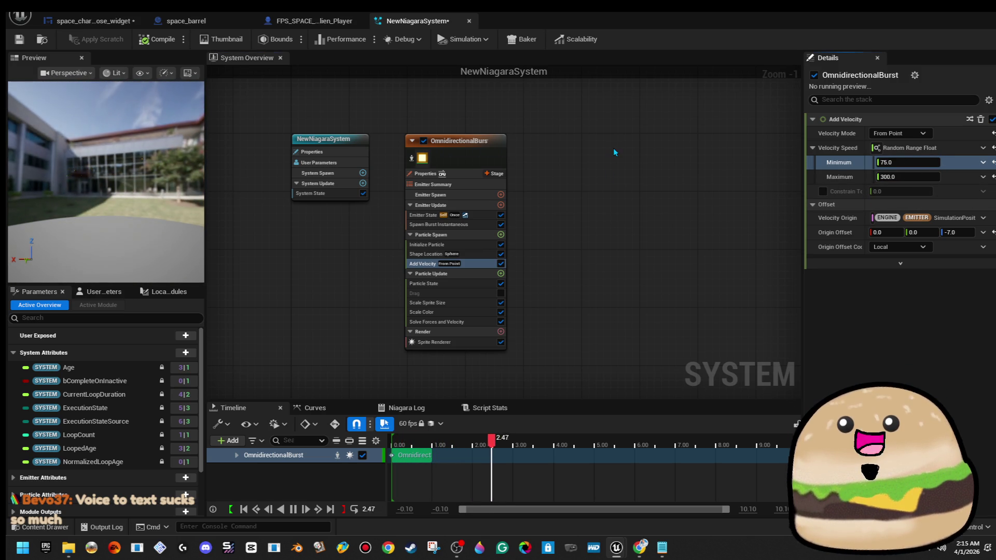
pyautogui.click(911, 163)
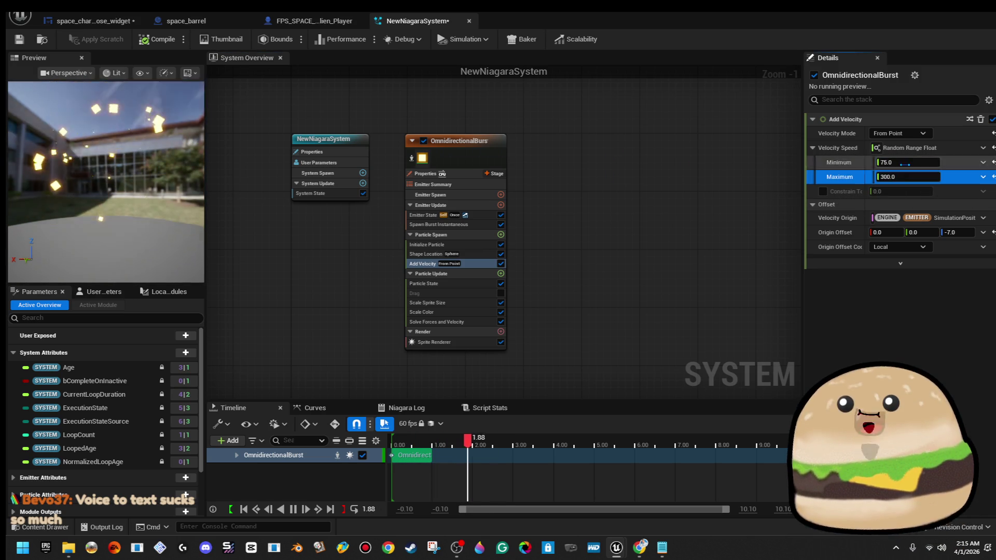
pyautogui.write('150')
pyautogui.press('Return')
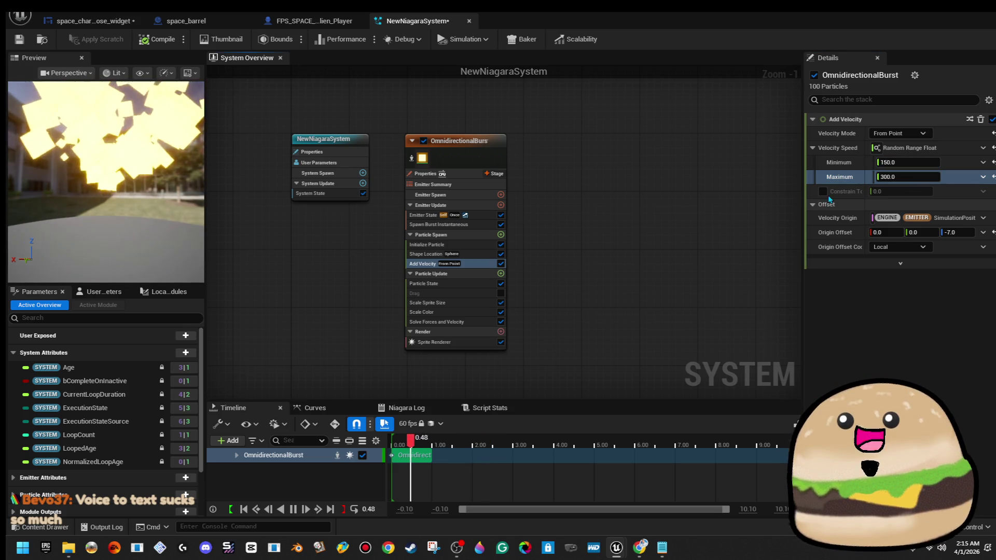
pyautogui.click(916, 163)
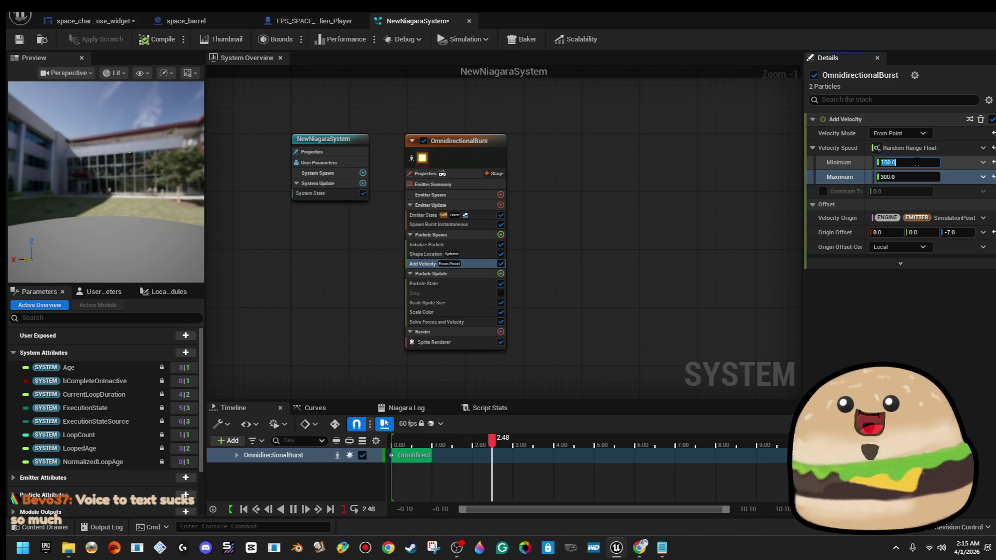
pyautogui.write('75')
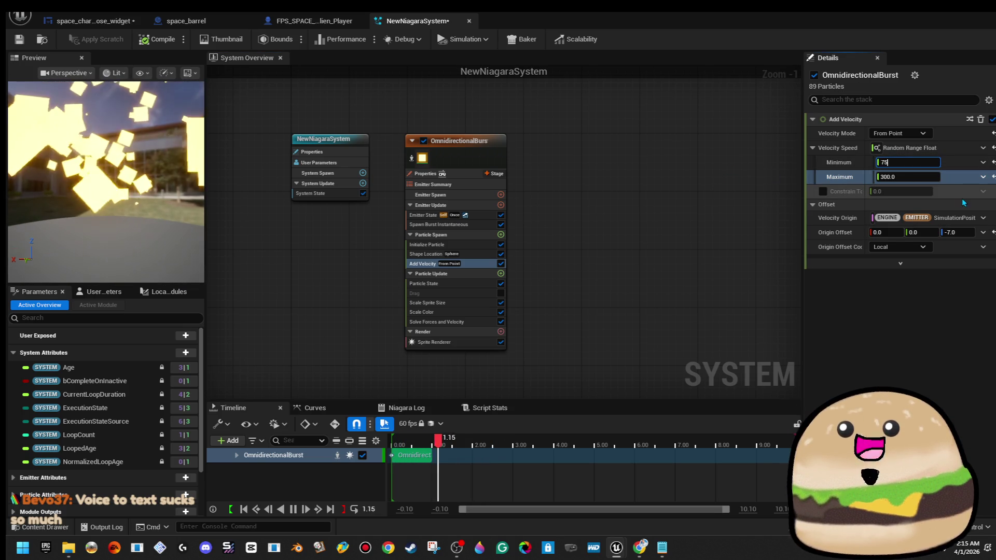
pyautogui.write('50')
pyautogui.press('Return')
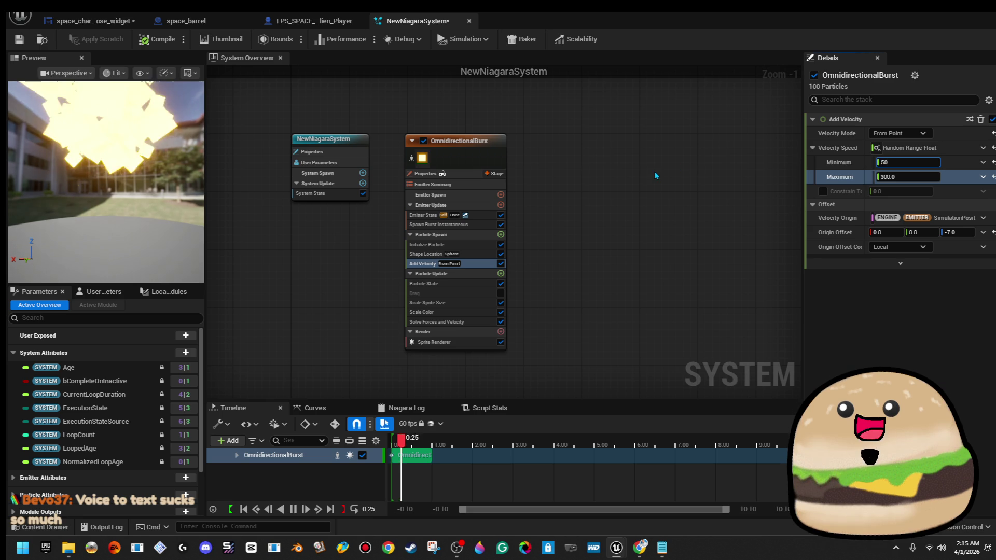
pyautogui.press('Return')
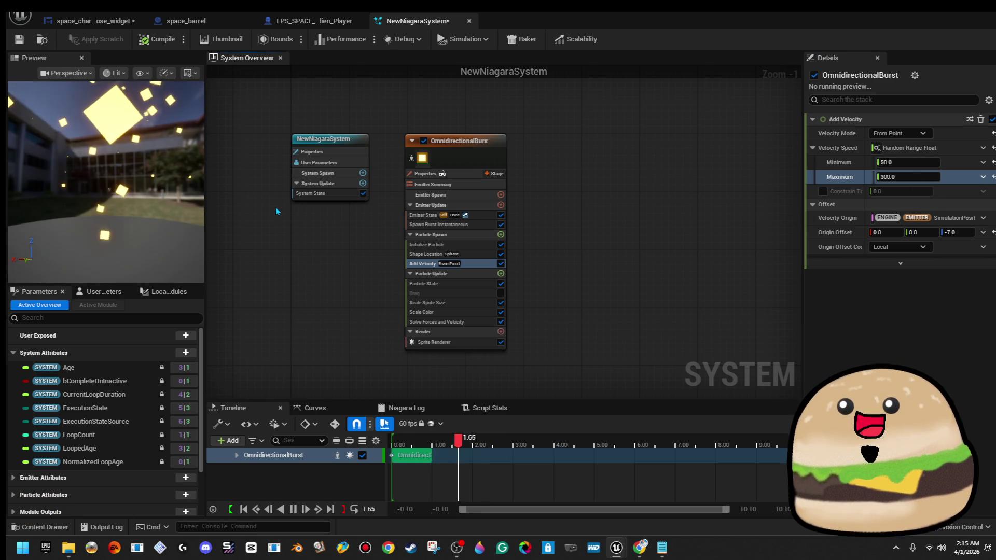
pyautogui.write('60')
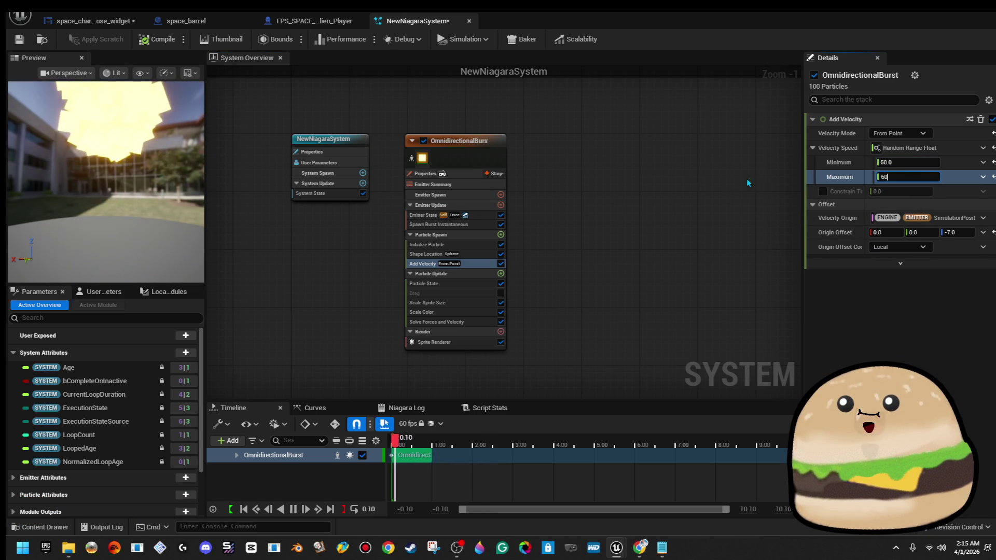
pyautogui.write('0.0')
pyautogui.press('Return')
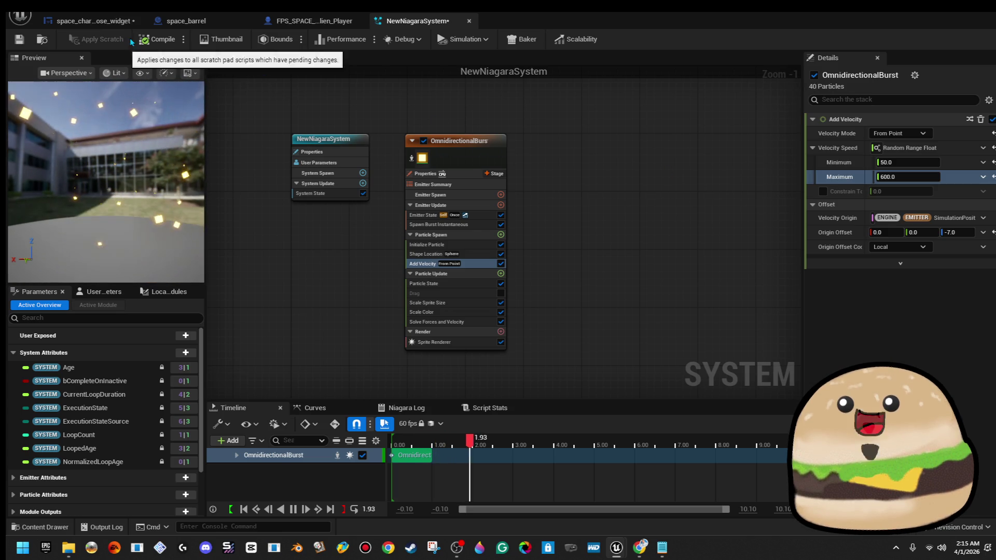
# Step: Compile and save the Niagara system, then minimize its editor
pyautogui.click(143, 41)
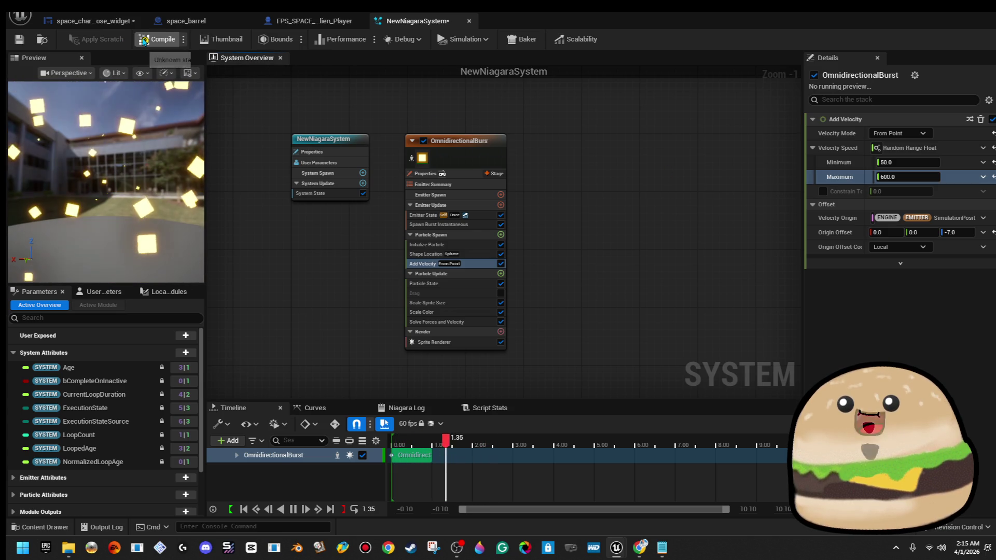
pyautogui.click(20, 39)
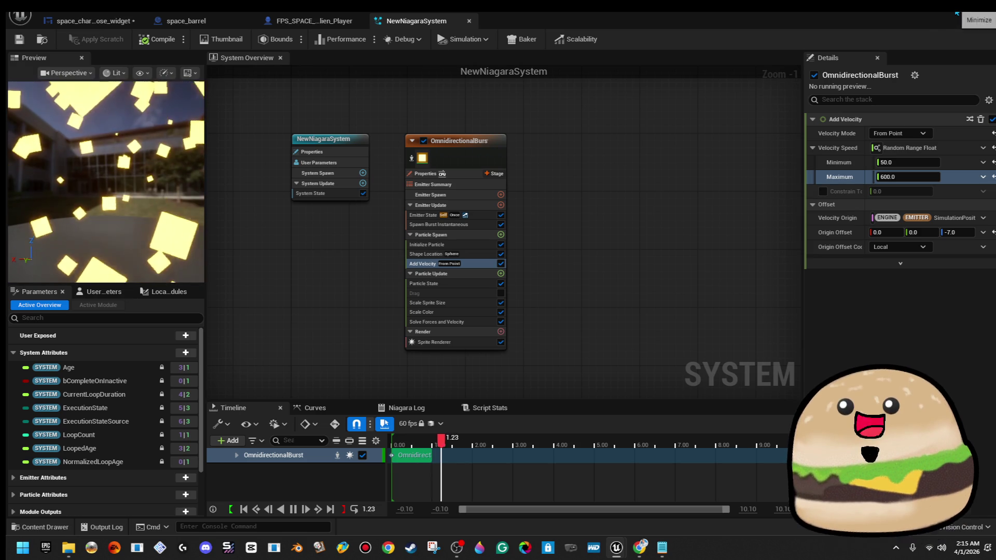
pyautogui.click(957, 13)
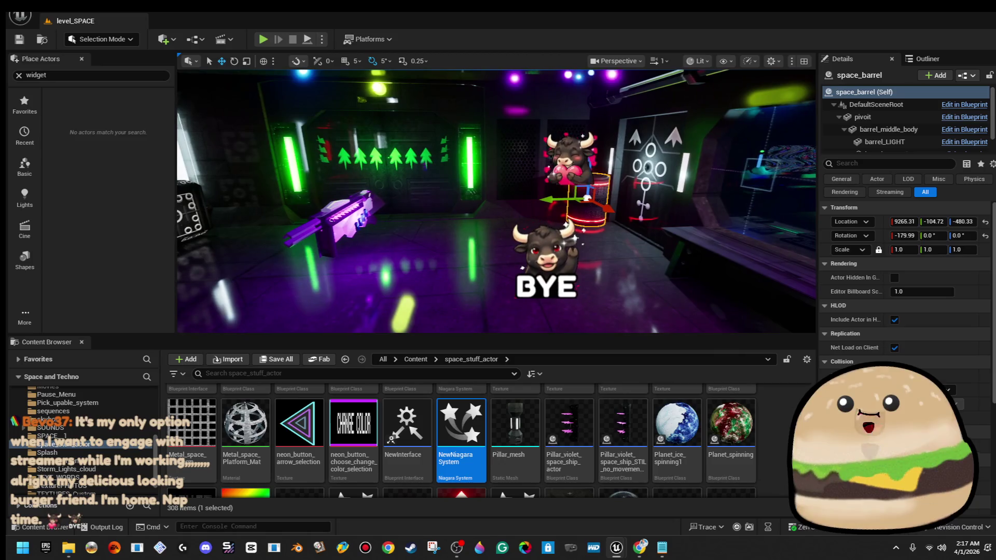
pyautogui.rightClick(589, 210)
# Step: Open the space_barrel event graph and move Destroy Actor right to make room
pyautogui.click(612, 227)
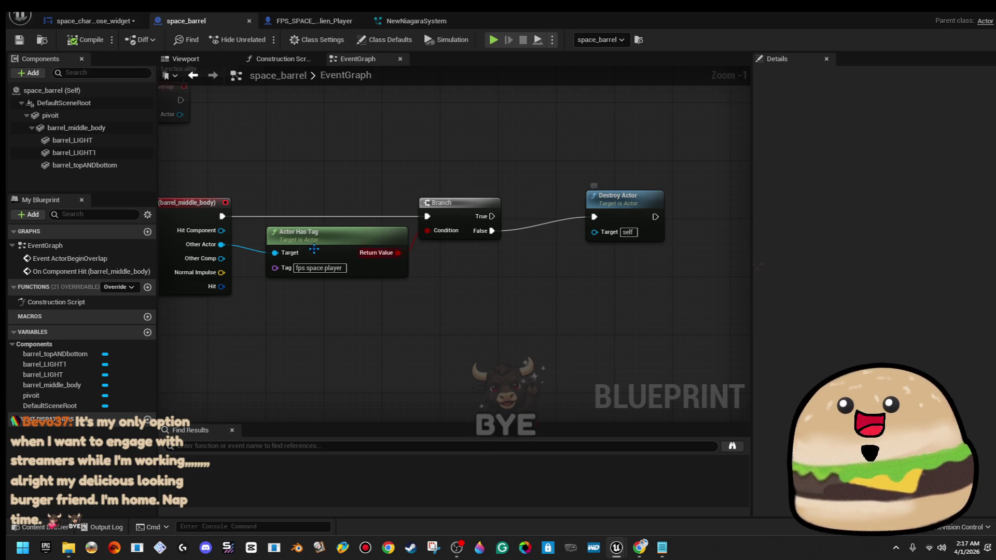
pyautogui.moveTo(461, 245); pyautogui.dragTo(319, 246)
pyautogui.moveTo(475, 218)
pyautogui.mouseDown()
pyautogui.moveTo(565, 248)
pyautogui.moveTo(589, 231)
pyautogui.moveTo(715, 232)
pyautogui.mouseUp()
# Step: Add a Spawn System Attached node off the Branch False output
pyautogui.moveTo(355, 234); pyautogui.dragTo(398, 233)
pyautogui.write('spawn')
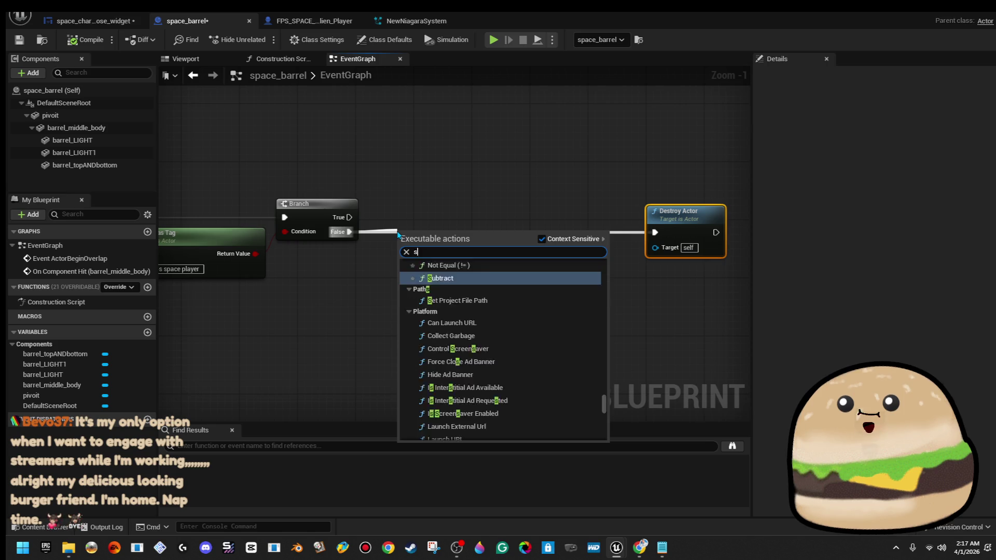
pyautogui.press('Down')
pyautogui.press('Down')
pyautogui.press('Down')
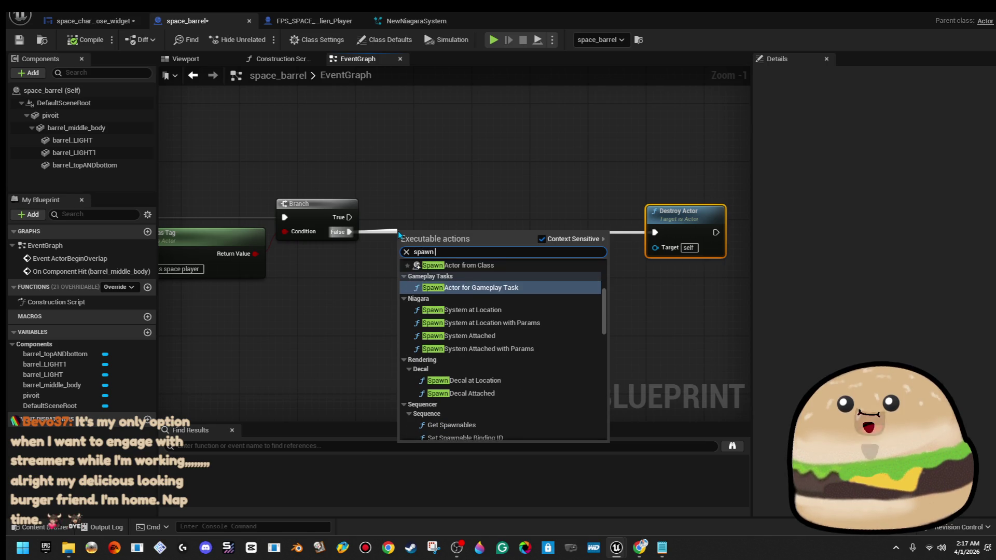
pyautogui.press('Up')
pyautogui.press('Down')
pyautogui.press('Down')
pyautogui.press('Return')
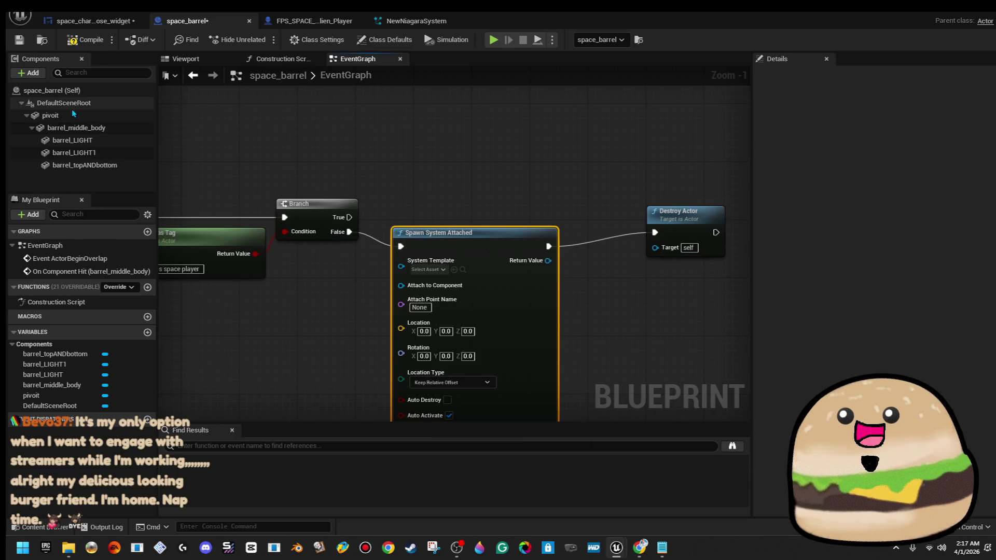
# Step: Wire pivoit into Attach to Component, browse Niagara templates, and go to NewNiagaraSystem
pyautogui.moveTo(73, 111)
pyautogui.mouseDown()
pyautogui.moveTo(399, 353)
pyautogui.moveTo(400, 292)
pyautogui.moveTo(392, 300)
pyautogui.mouseUp()
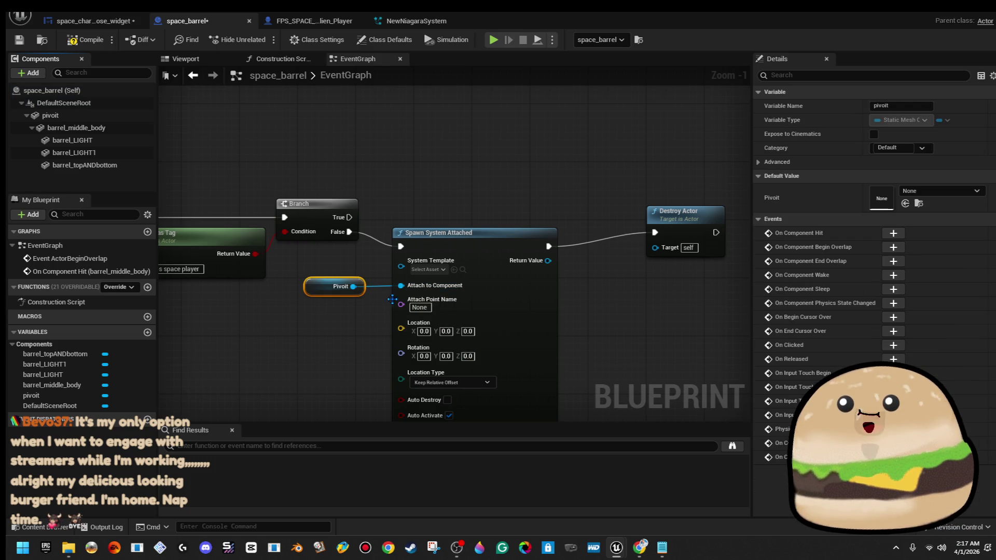
pyautogui.click(440, 270)
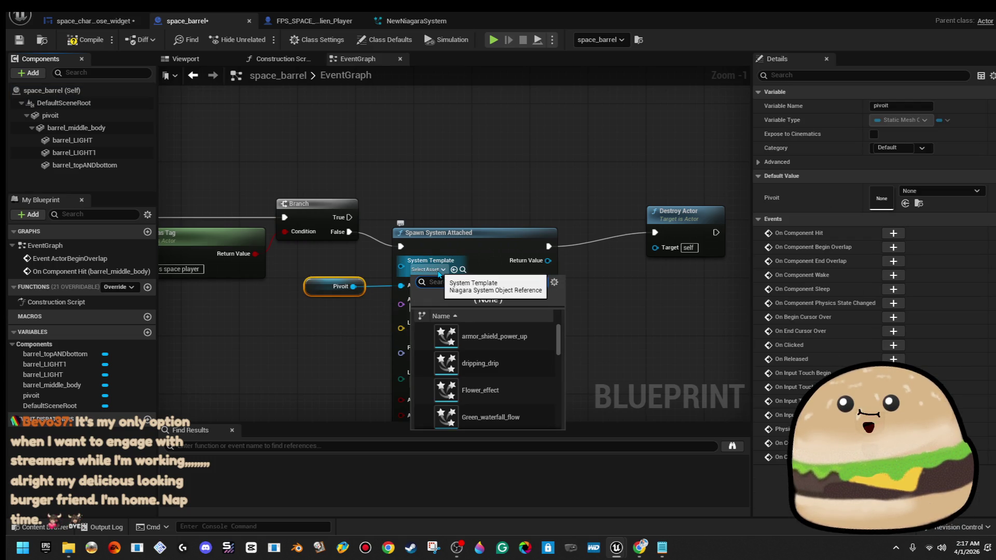
pyautogui.write('exp')
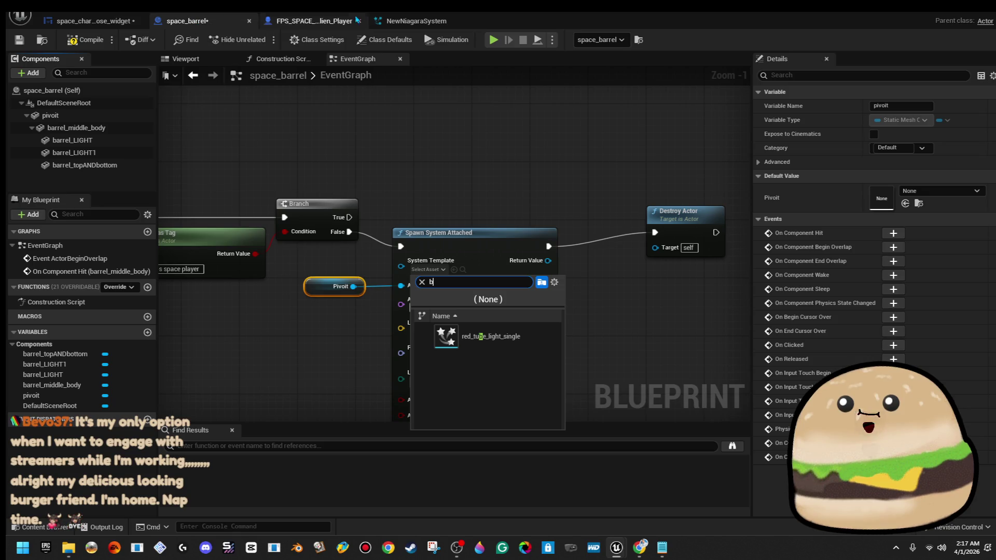
pyautogui.click(416, 20)
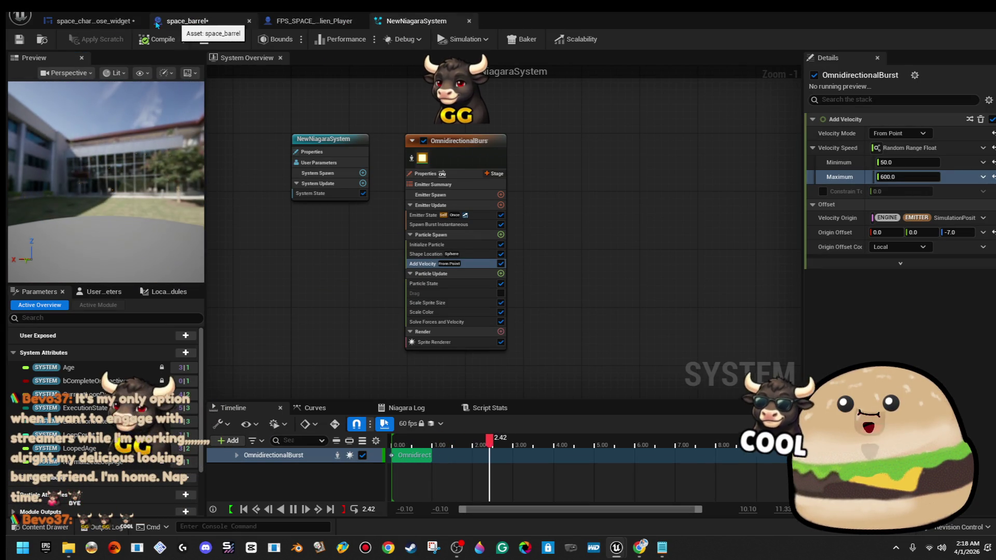
# Step: Rename the NewNiagaraSystem asset to barrel_explosion_effect
pyautogui.click(112, 24)
pyautogui.hotkey('alt', 'Tab')
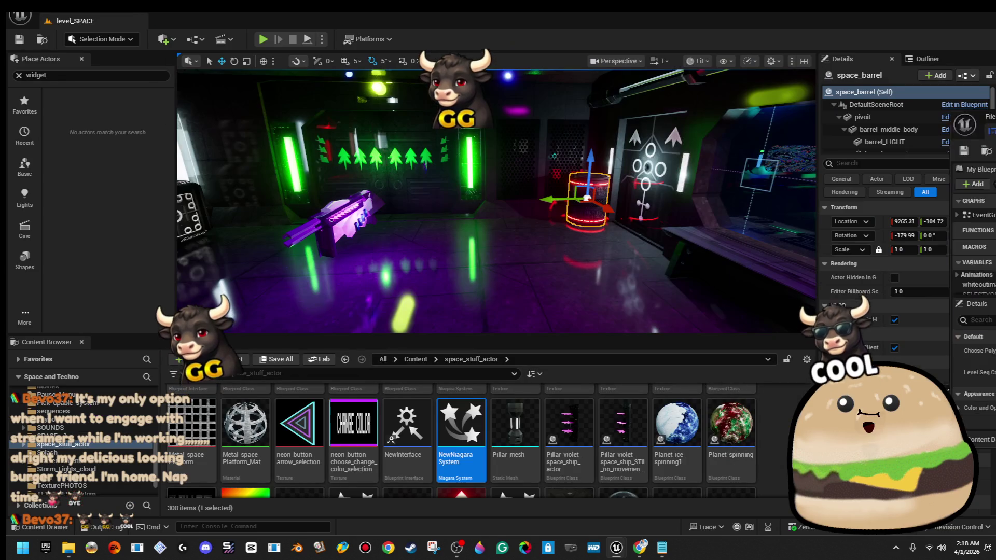
pyautogui.rightClick(476, 430)
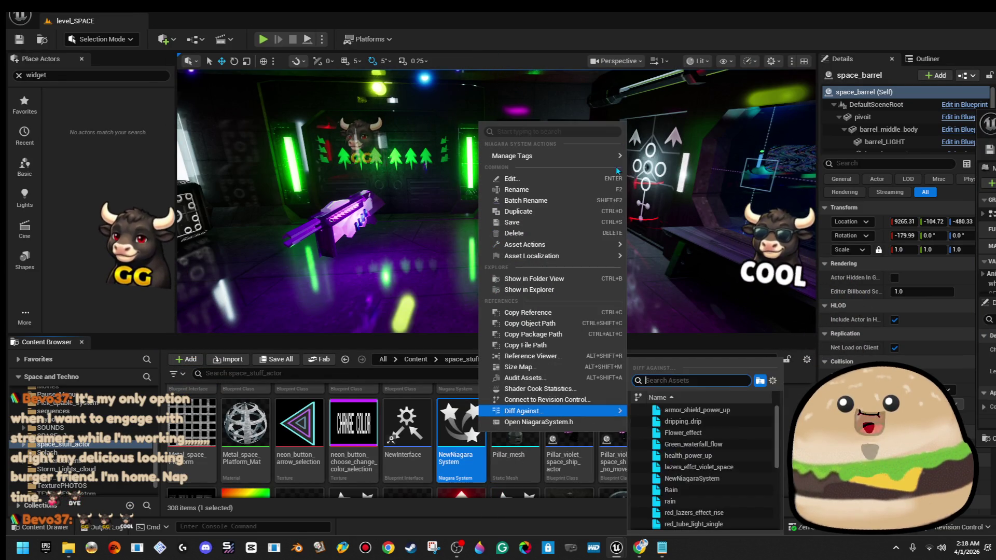
pyautogui.click(578, 190)
pyautogui.write('barre')
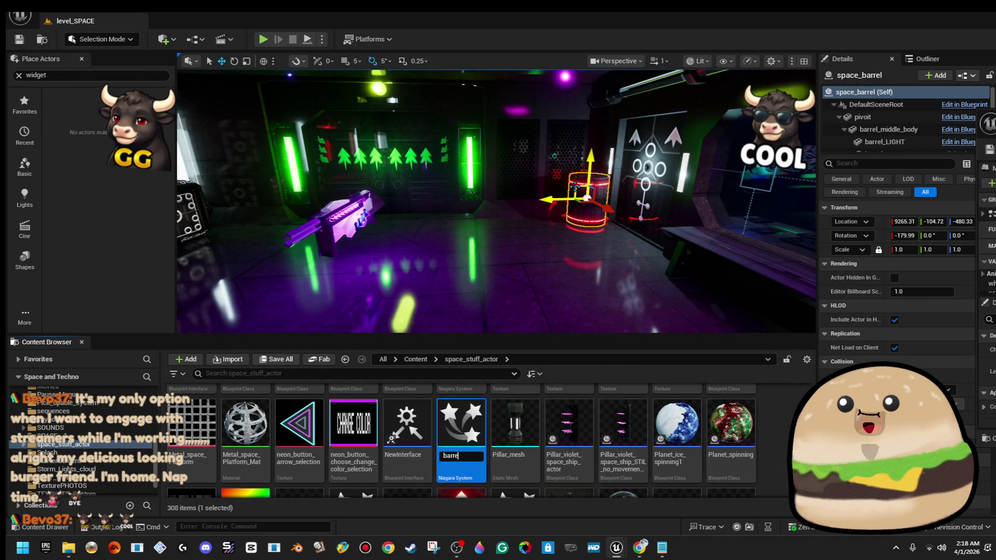
pyautogui.write('l_explosion_eff')
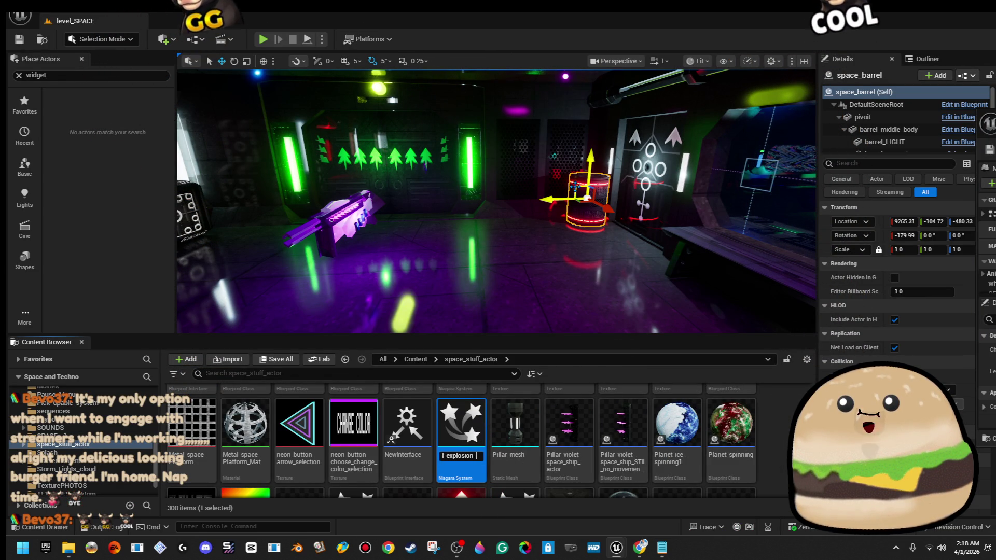
pyautogui.press('Return')
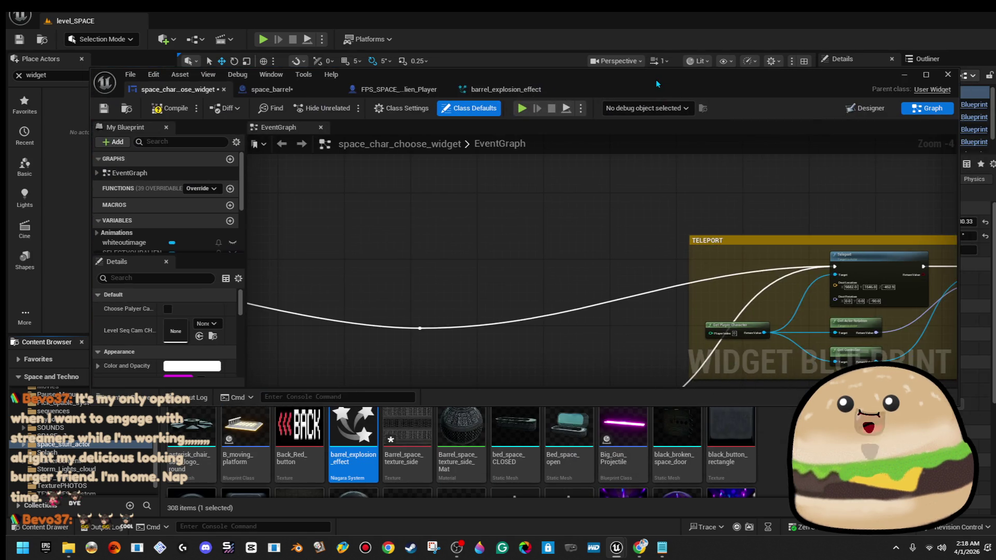
# Step: Look over the widget Blueprint's Fade out to WHITE chain, then close it
pyautogui.doubleClick(656, 79)
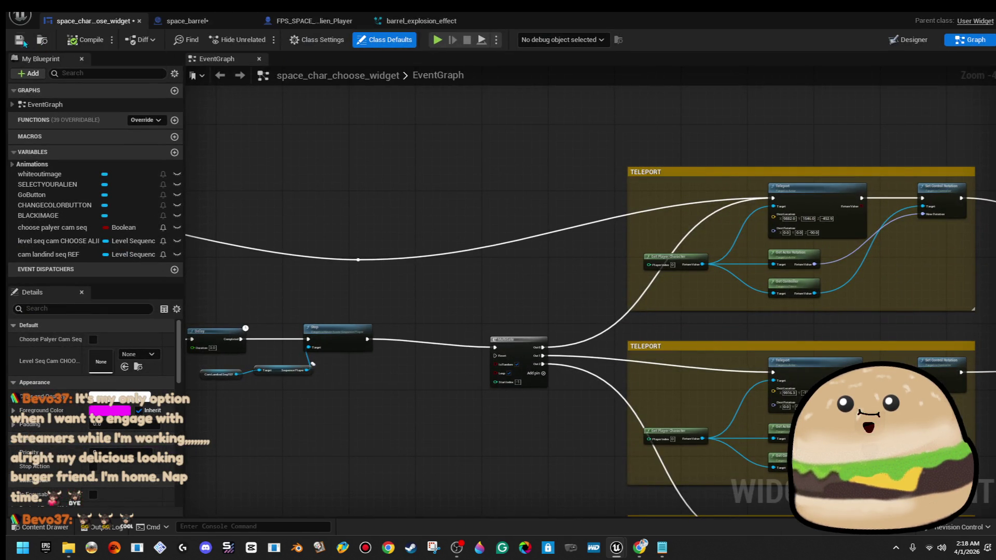
pyautogui.moveTo(608, 133); pyautogui.dragTo(378, 129)
pyautogui.moveTo(840, 186)
pyautogui.mouseDown()
pyautogui.moveTo(696, 187)
pyautogui.moveTo(313, 147)
pyautogui.mouseUp()
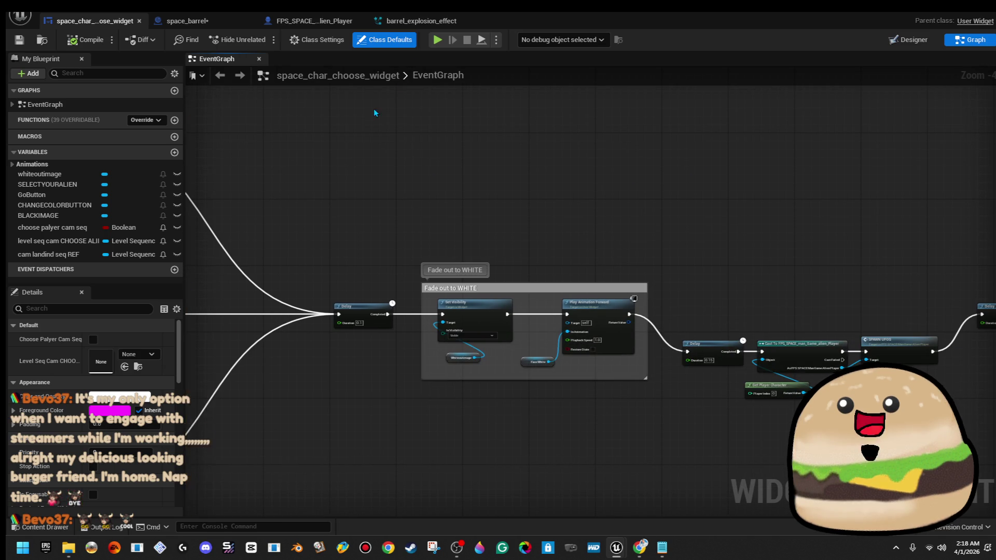
pyautogui.click(946, 9)
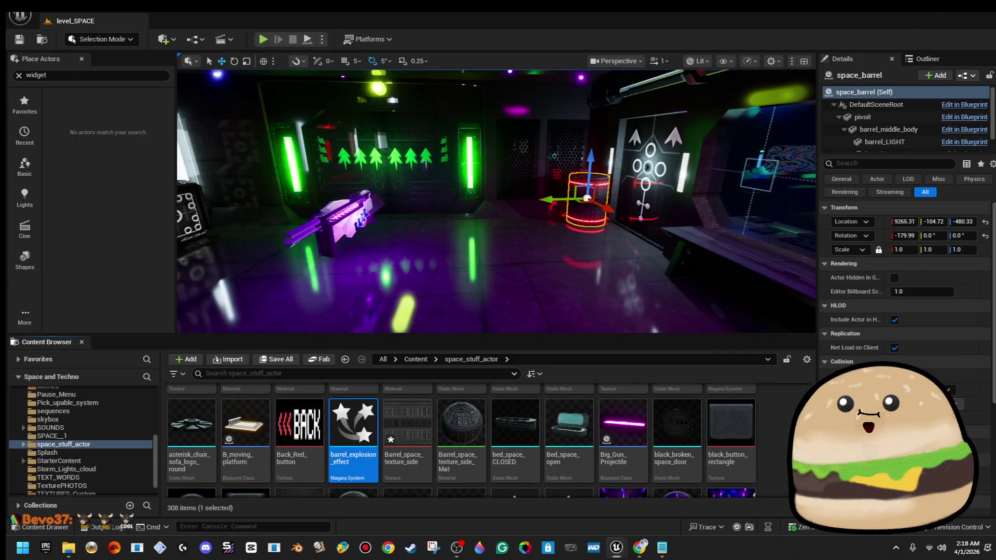
# Step: Open space_barrel to check the spawn template, then close it
pyautogui.rightClick(600, 185)
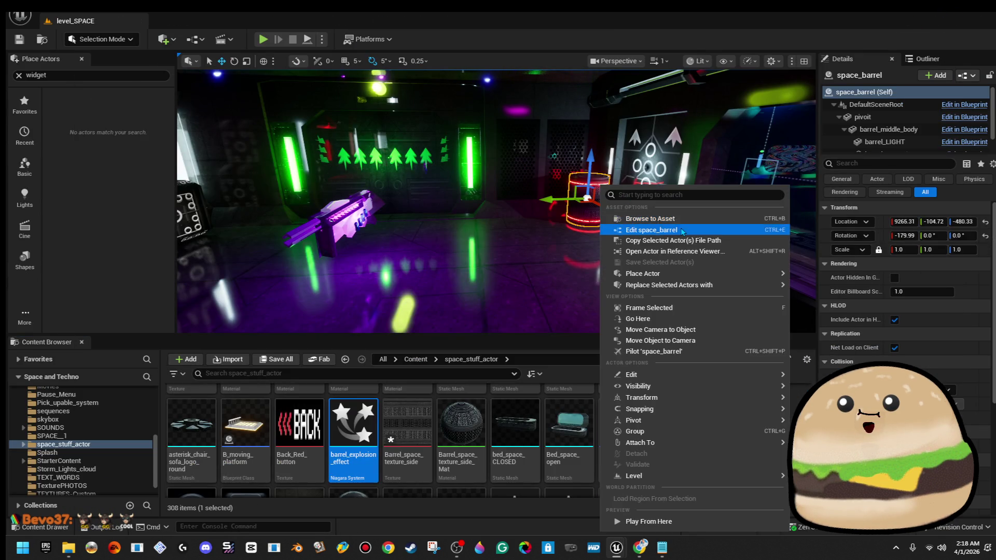
pyautogui.click(682, 231)
pyautogui.click(438, 273)
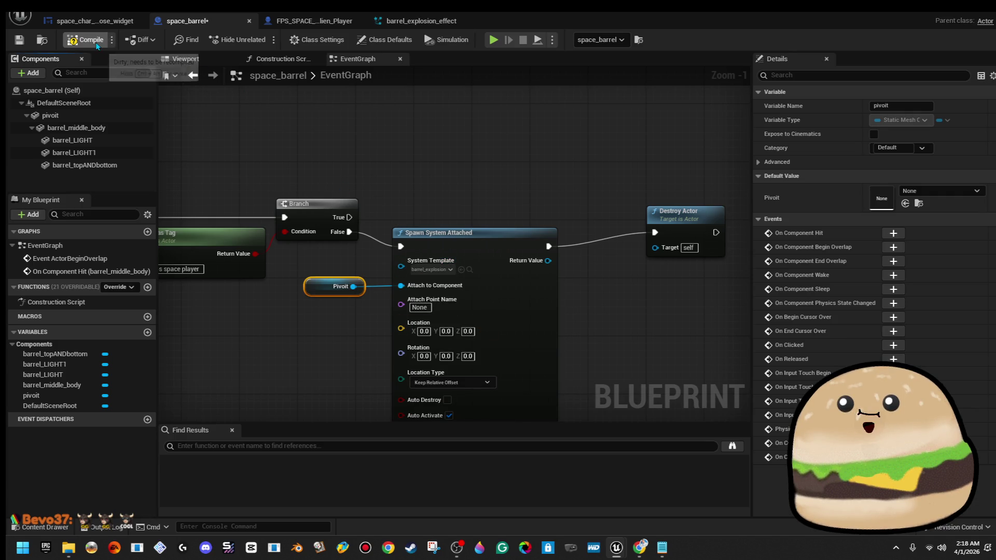
pyautogui.click(937, 6)
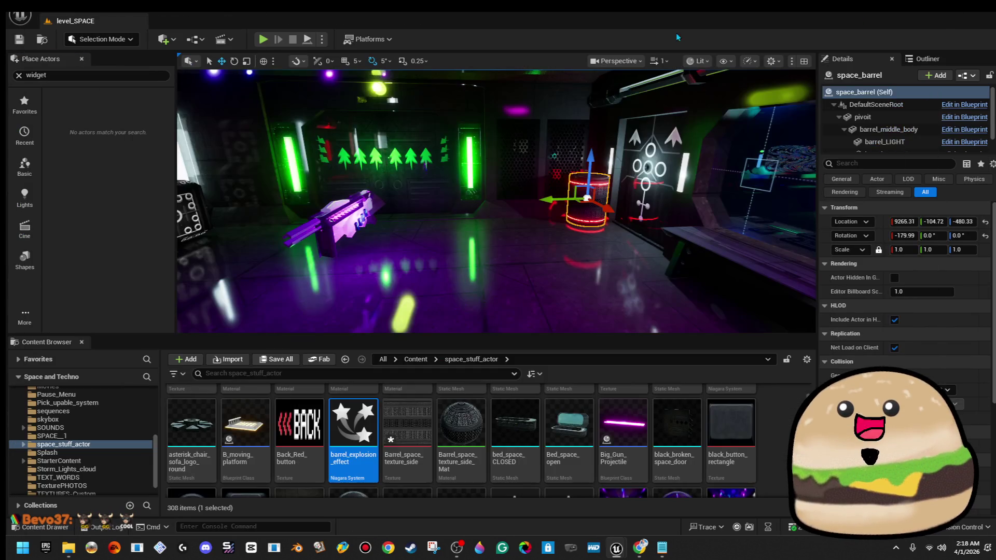
# Step: Play the level past the alien selection menu, walk forward, stop, and maximize space_barrel
pyautogui.hotkey('alt', 'p')
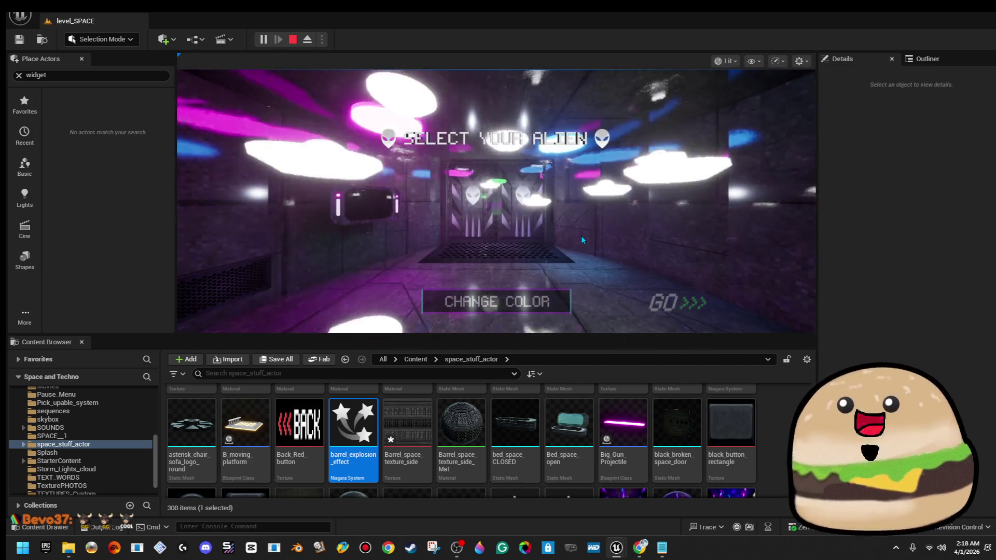
pyautogui.click(580, 236)
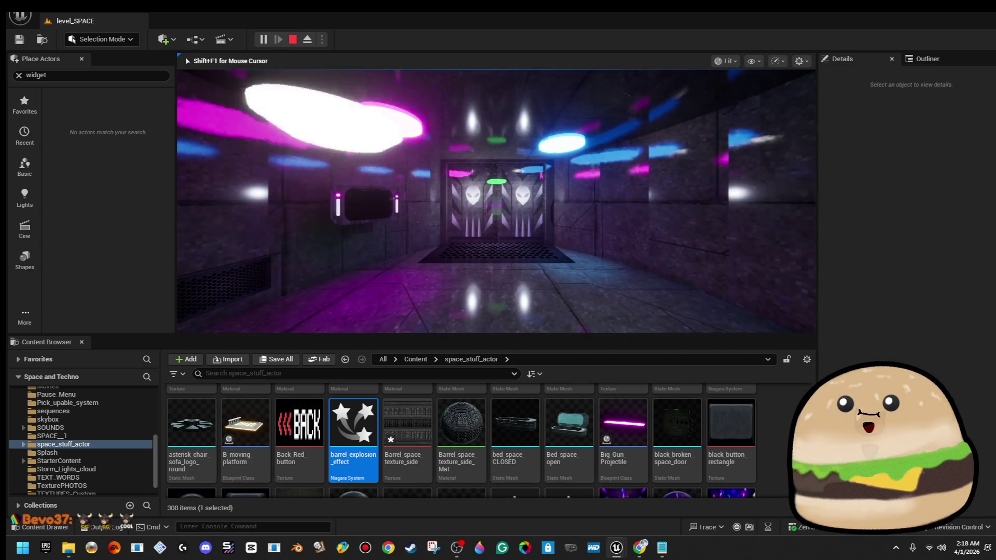
pyautogui.hotkey('alt', 'Tab')
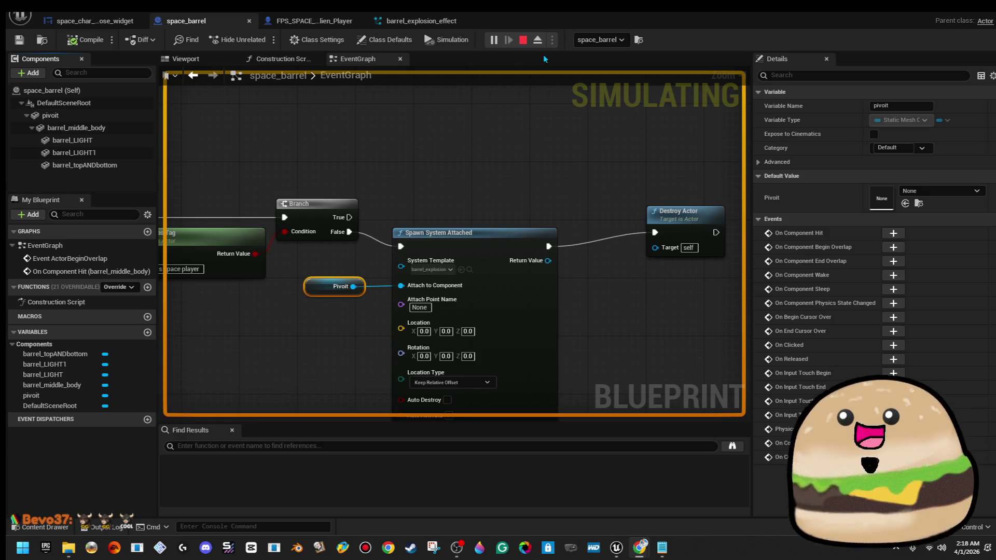
pyautogui.hotkey('alt', 'Tab')
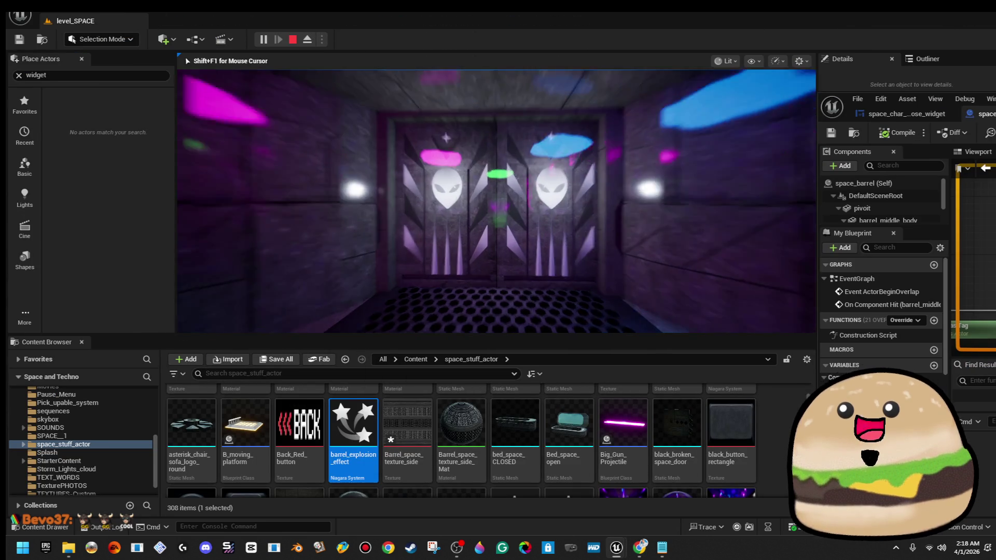
pyautogui.press('w')
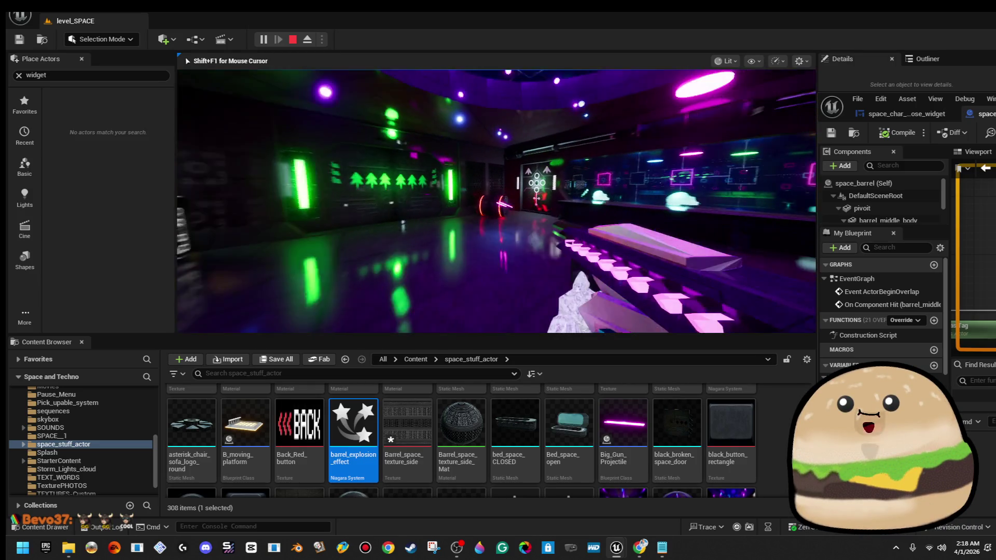
pyautogui.press('Escape')
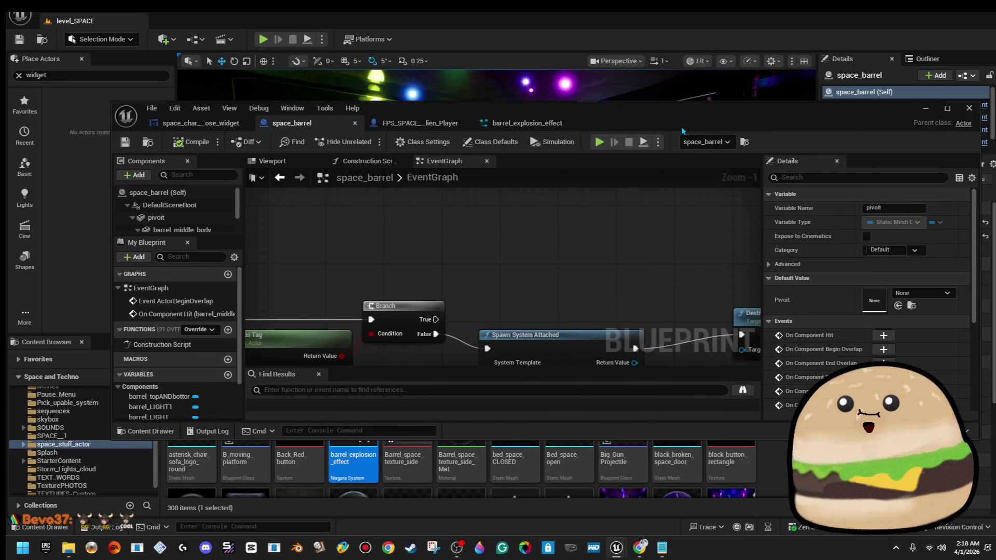
pyautogui.doubleClick(819, 135)
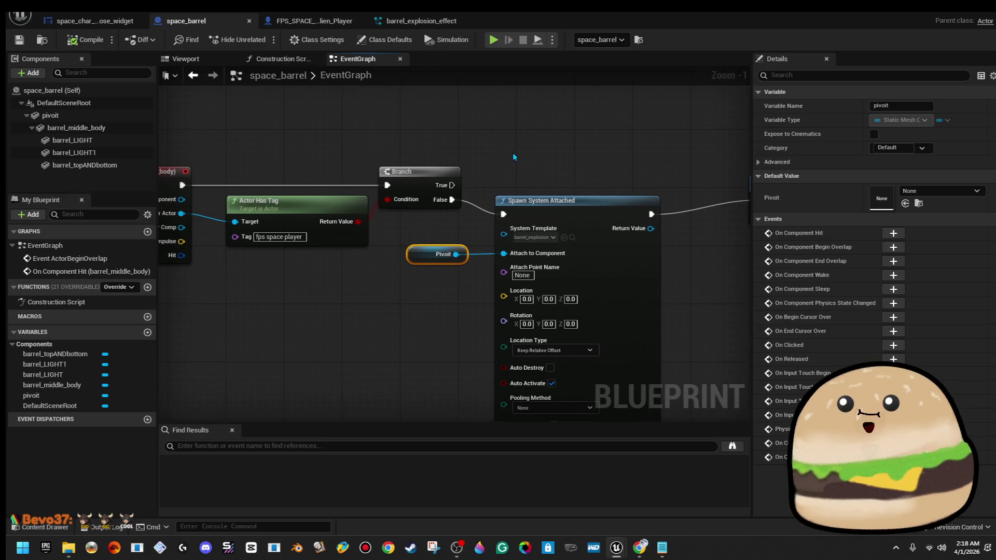
# Step: Move the Spawn System Attached and Pivot nodes further right in the event graph
pyautogui.scroll(-1, 513, 153)
pyautogui.moveTo(517, 177)
pyautogui.mouseDown()
pyautogui.moveTo(491, 186)
pyautogui.moveTo(596, 176)
pyautogui.mouseUp()
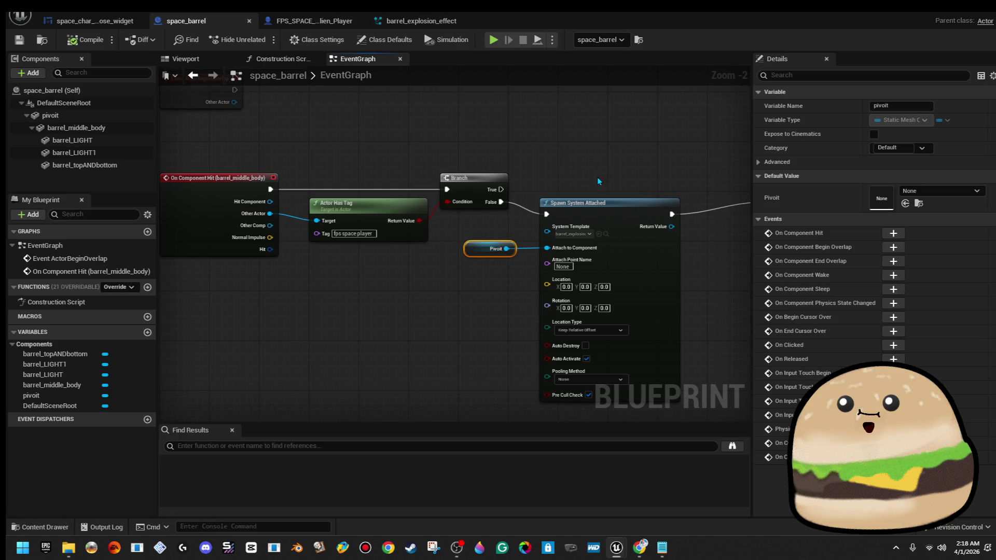
pyautogui.scroll(2, 448, 192)
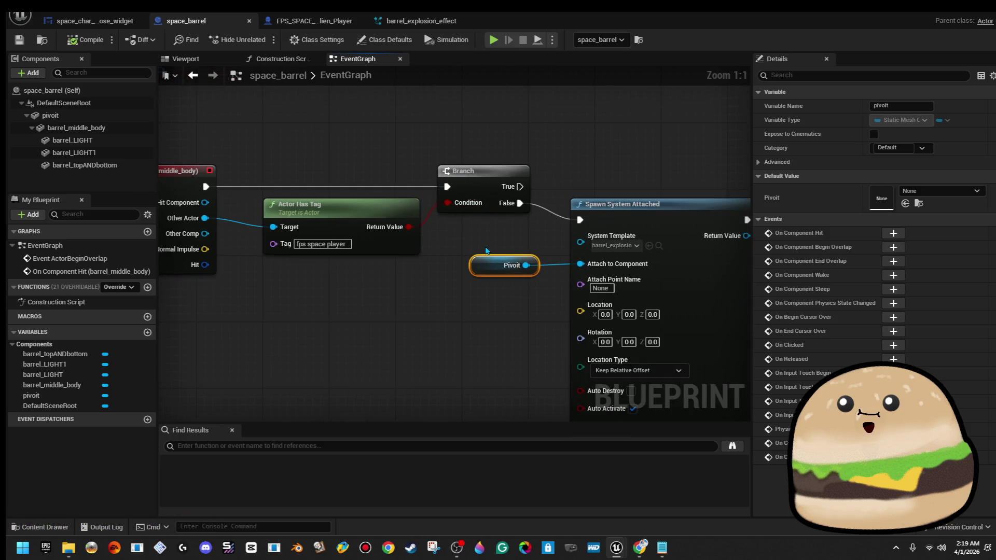
pyautogui.scroll(-1, 481, 239)
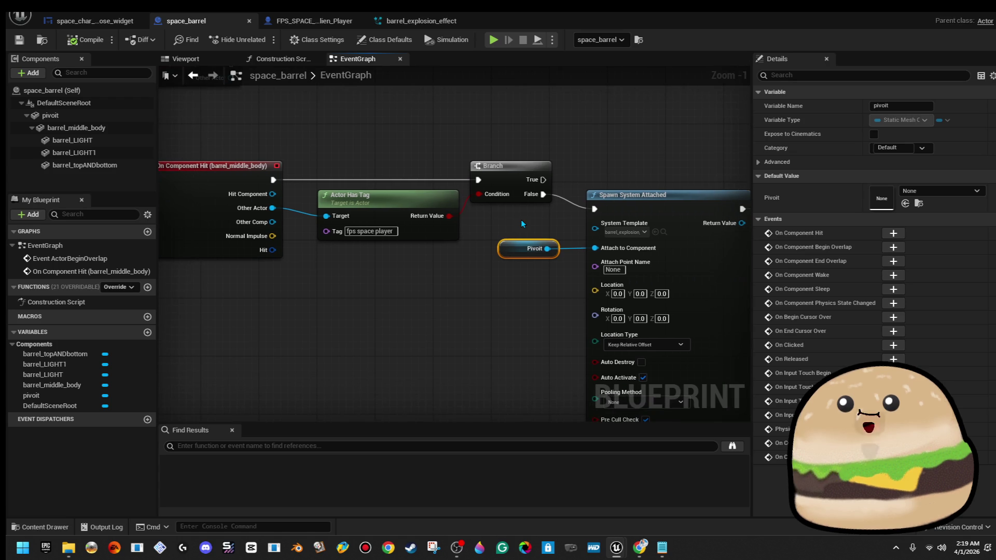
pyautogui.scroll(-1, 520, 220)
pyautogui.moveTo(521, 219); pyautogui.dragTo(416, 211)
pyautogui.moveTo(449, 165)
pyautogui.mouseDown()
pyautogui.moveTo(449, 175)
pyautogui.moveTo(647, 343)
pyautogui.mouseUp()
pyautogui.moveTo(713, 322); pyautogui.dragTo(709, 321)
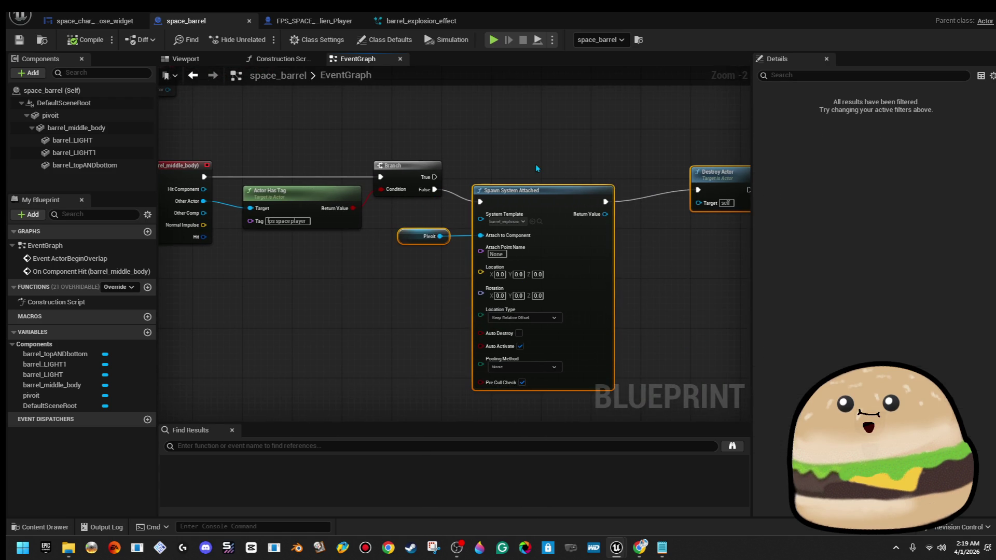
pyautogui.moveTo(528, 193)
pyautogui.mouseDown()
pyautogui.moveTo(645, 181)
pyautogui.moveTo(563, 181)
pyautogui.mouseUp()
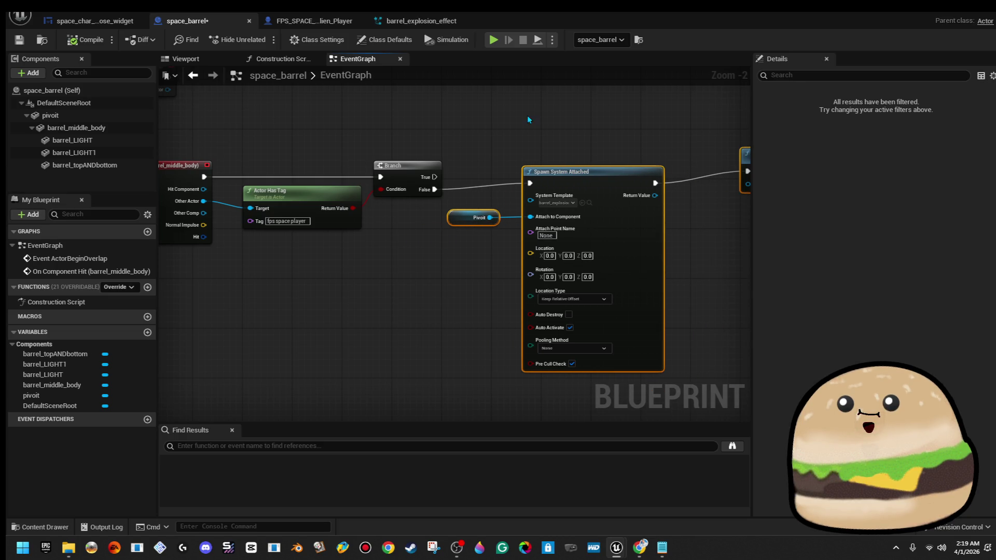
pyautogui.click(527, 115)
# Step: Bring the On Component Hit event chain into view
pyautogui.moveTo(436, 129)
pyautogui.mouseDown()
pyautogui.moveTo(586, 156)
pyautogui.moveTo(489, 212)
pyautogui.mouseUp()
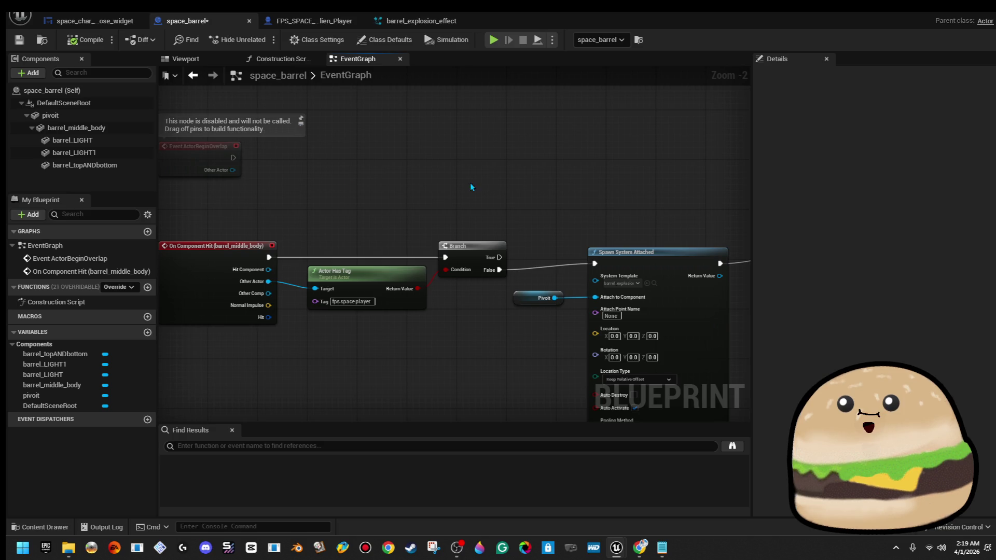
pyautogui.moveTo(470, 182); pyautogui.dragTo(444, 177)
pyautogui.click(221, 240)
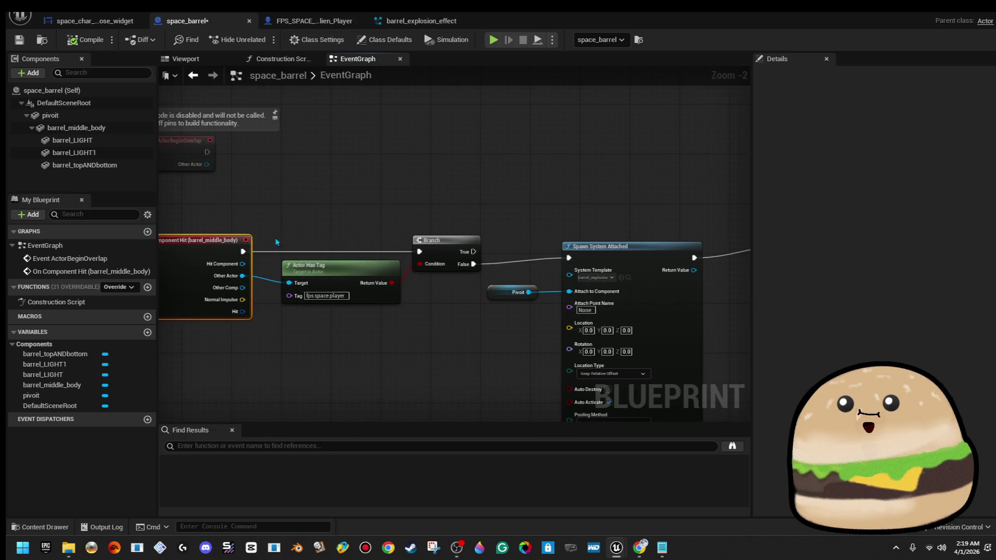
pyautogui.moveTo(185, 242); pyautogui.dragTo(163, 249)
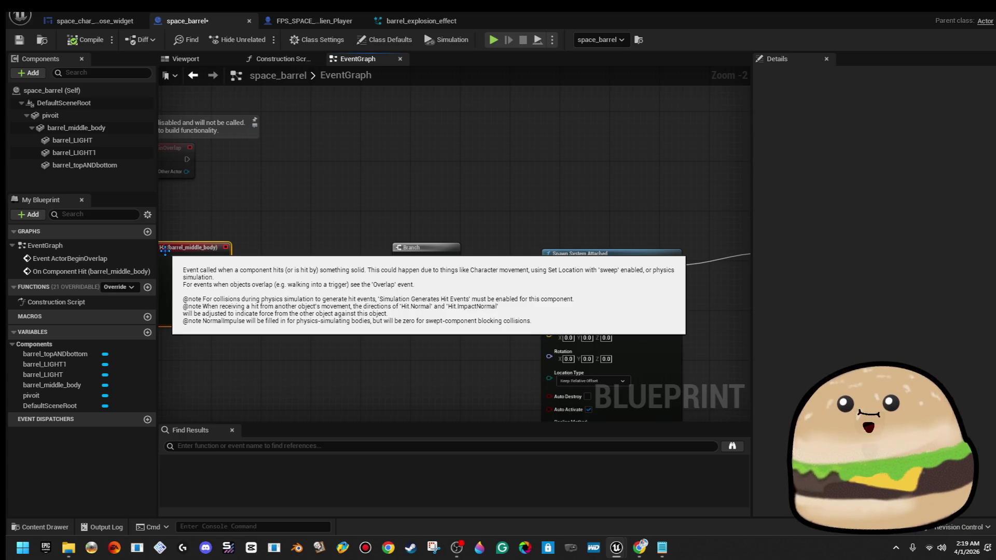
pyautogui.moveTo(615, 194)
pyautogui.mouseDown()
pyautogui.moveTo(541, 196)
pyautogui.moveTo(562, 168)
pyautogui.moveTo(658, 167)
pyautogui.mouseUp()
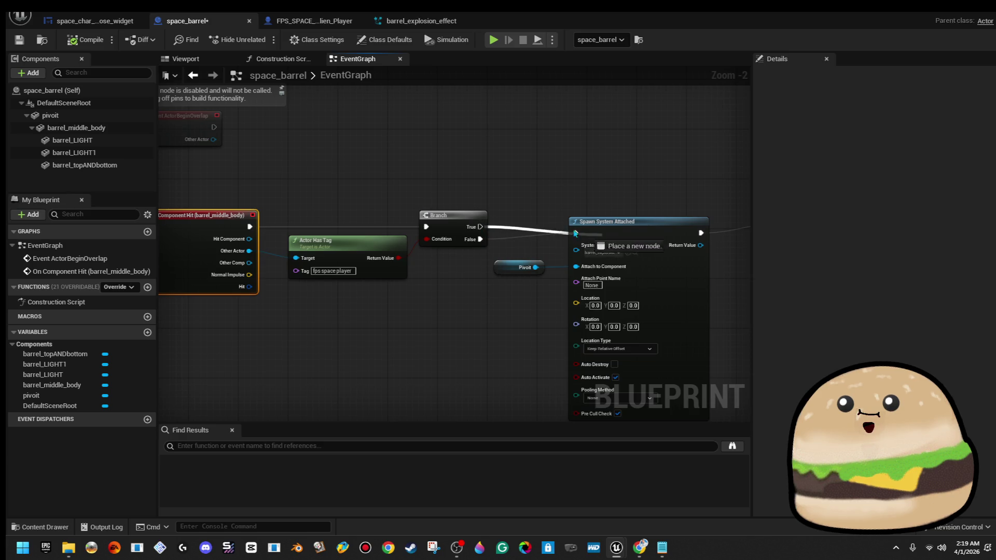
# Step: Break the Branch False link to the spawn node and close the Blueprint editor
pyautogui.rightClick(481, 239)
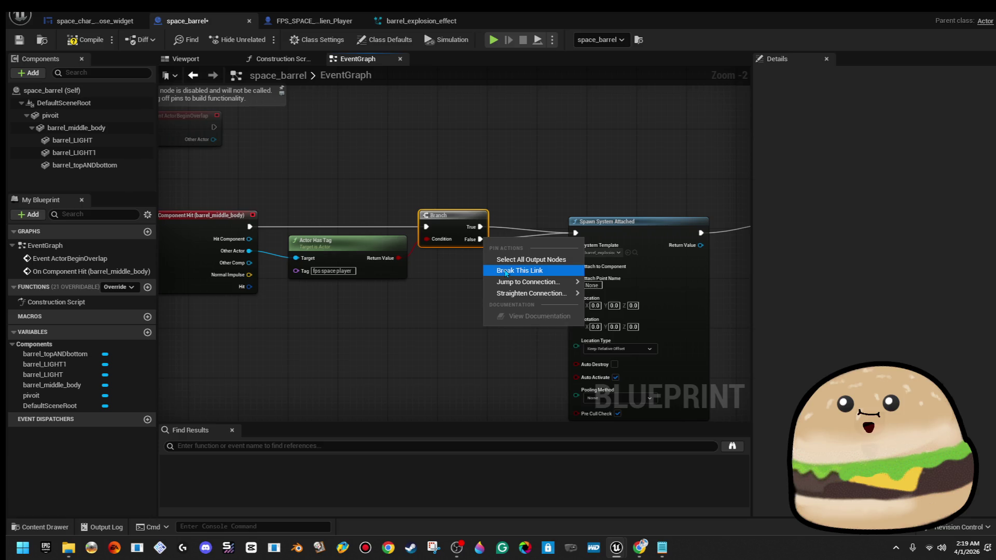
pyautogui.click(505, 271)
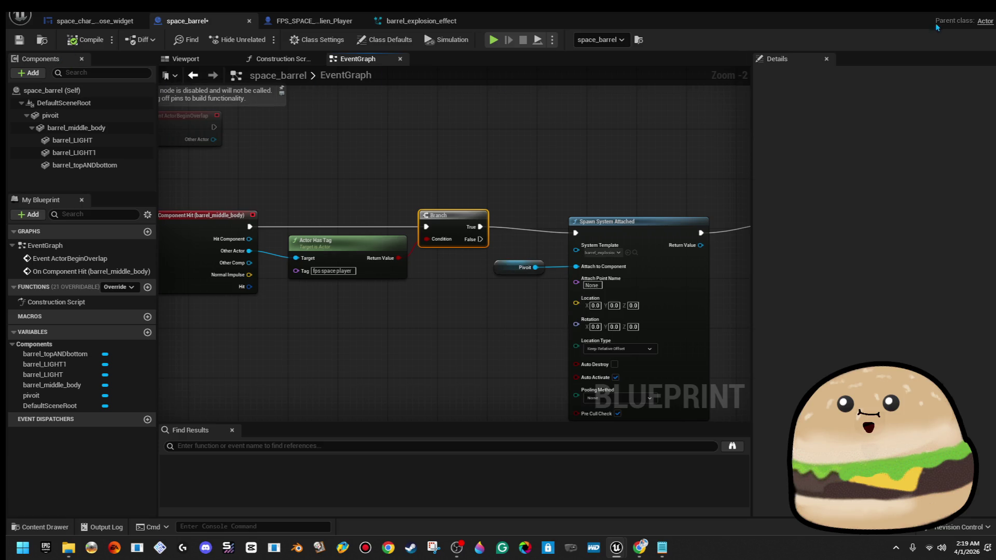
pyautogui.click(949, 7)
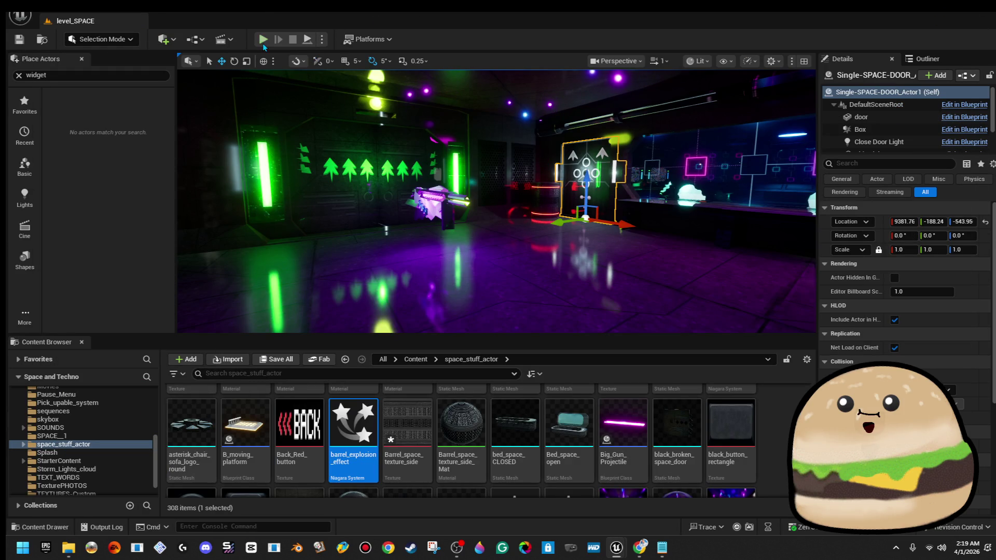
# Step: Run a quick play test, then move the space_barrel to 9802.75, 269.259, -480.33
pyautogui.hotkey('alt', 'p')
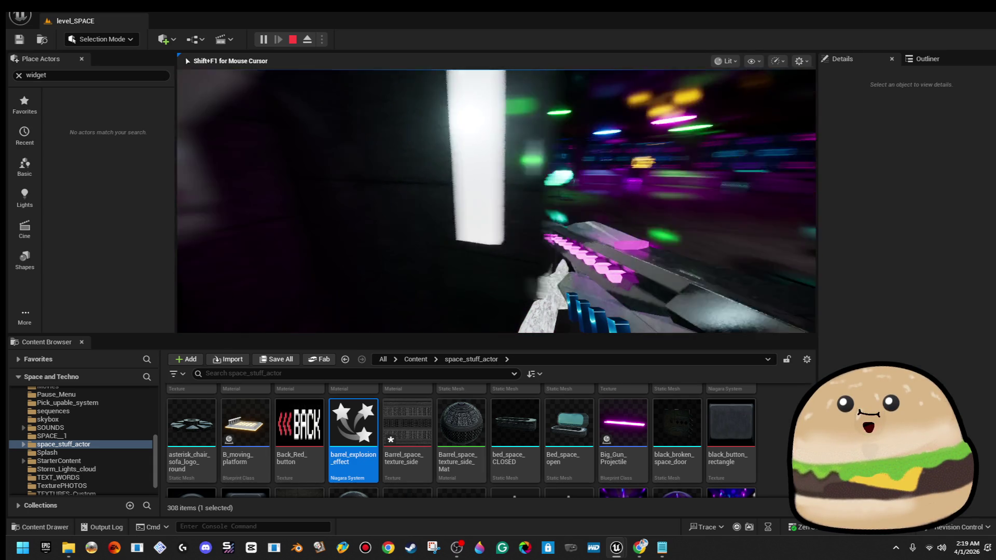
pyautogui.press('Escape')
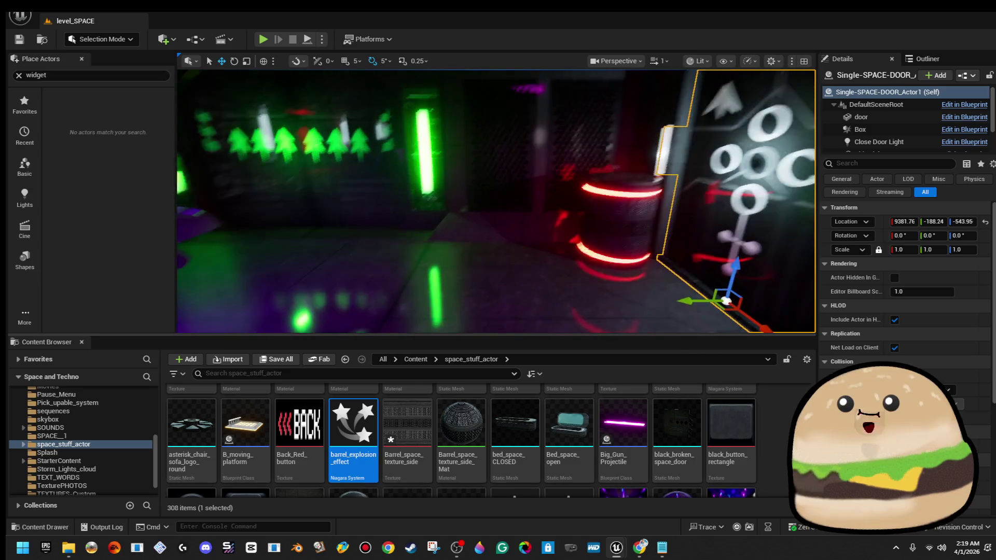
pyautogui.click(584, 187)
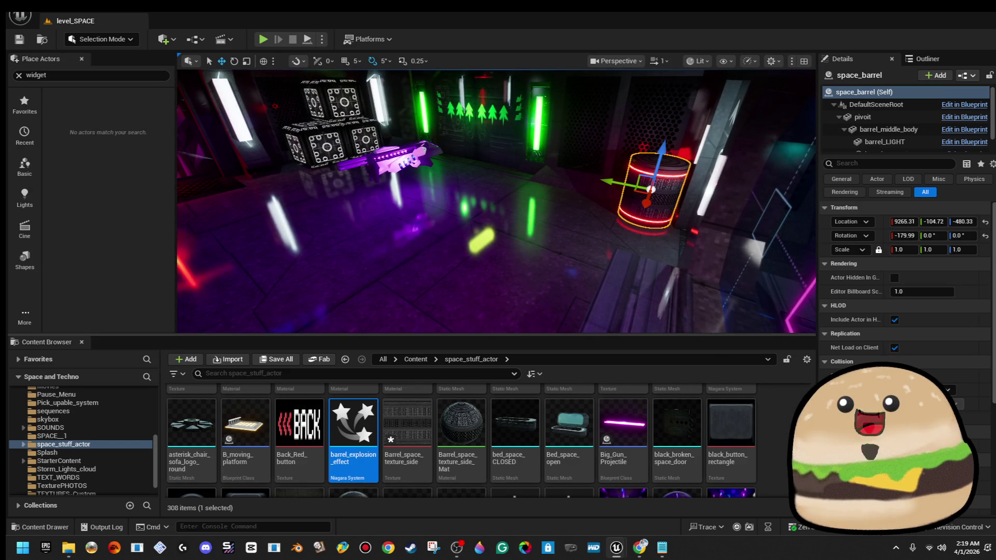
pyautogui.moveTo(651, 189)
pyautogui.mouseDown()
pyautogui.moveTo(321, 236)
pyautogui.moveTo(223, 267)
pyautogui.mouseUp()
pyautogui.press('f')
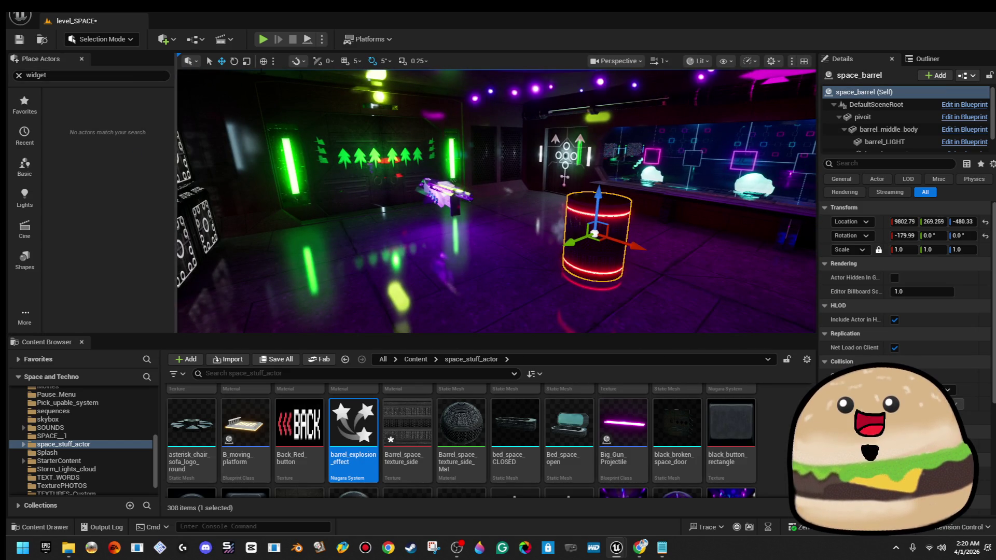
pyautogui.rightClick(576, 190)
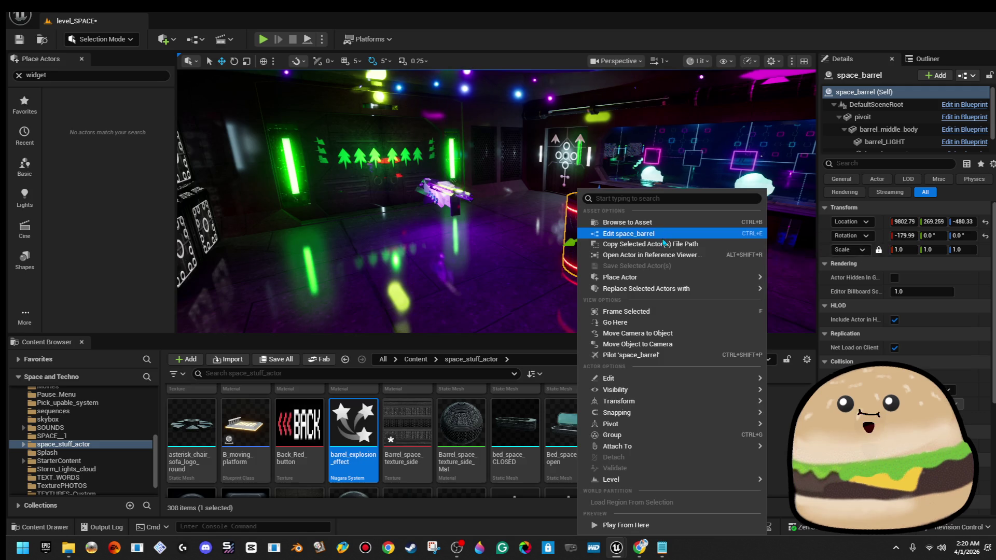
# Step: Add an Arrow component to the space_barrel Blueprint
pyautogui.click(602, 231)
pyautogui.click(29, 72)
pyautogui.write('arr')
pyautogui.click(35, 120)
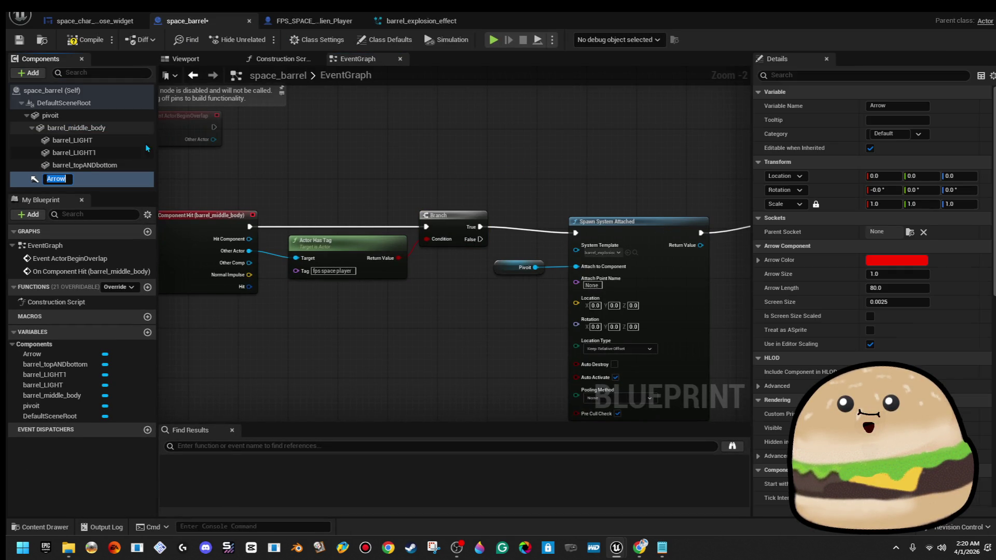
# Step: Rotate the Arrow to 180, 90, 180 in the Viewport and run a quick simulation
pyautogui.click(211, 62)
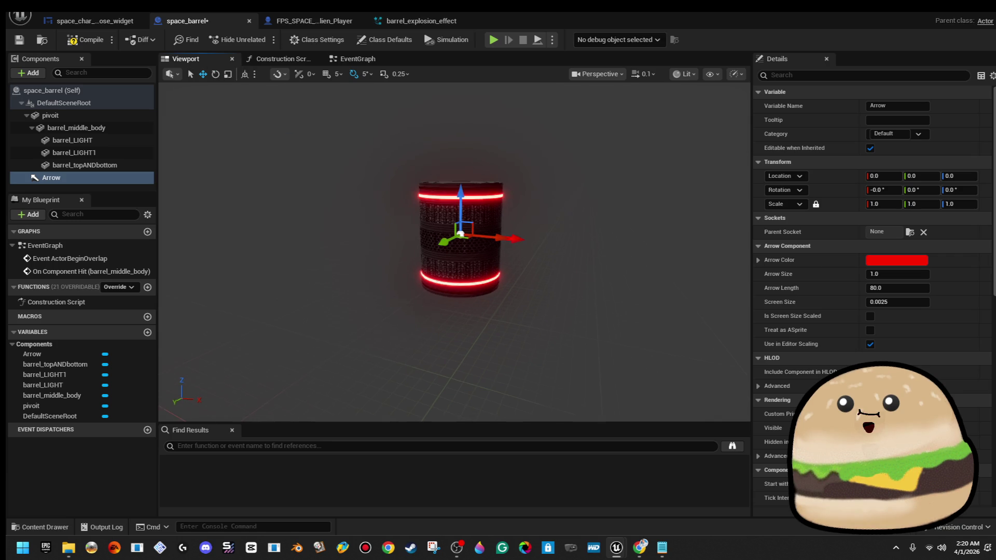
pyautogui.moveTo(513, 230)
pyautogui.mouseDown()
pyautogui.moveTo(525, 238)
pyautogui.moveTo(549, 222)
pyautogui.mouseUp()
pyautogui.moveTo(508, 197); pyautogui.dragTo(505, 202)
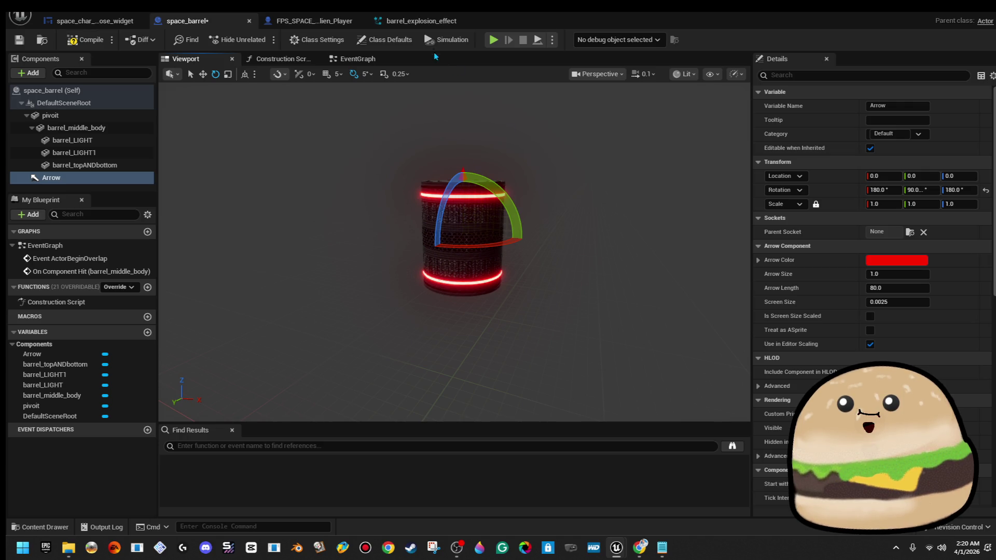
pyautogui.click(439, 42)
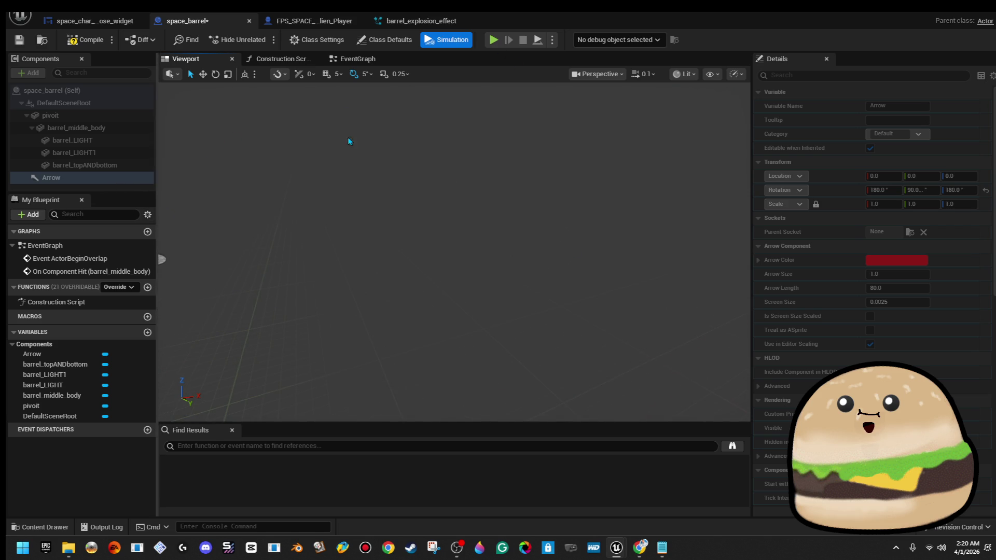
pyautogui.click(445, 45)
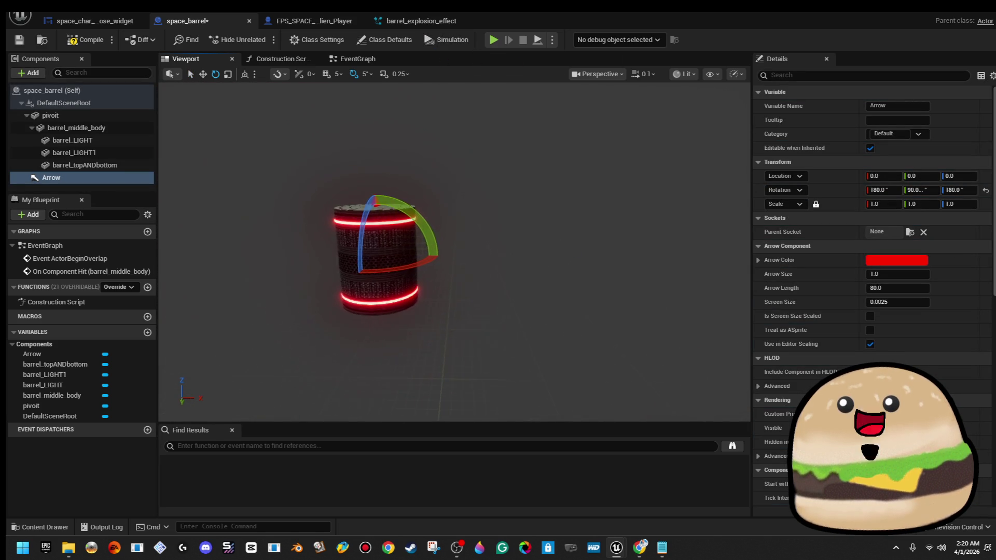
pyautogui.click(354, 60)
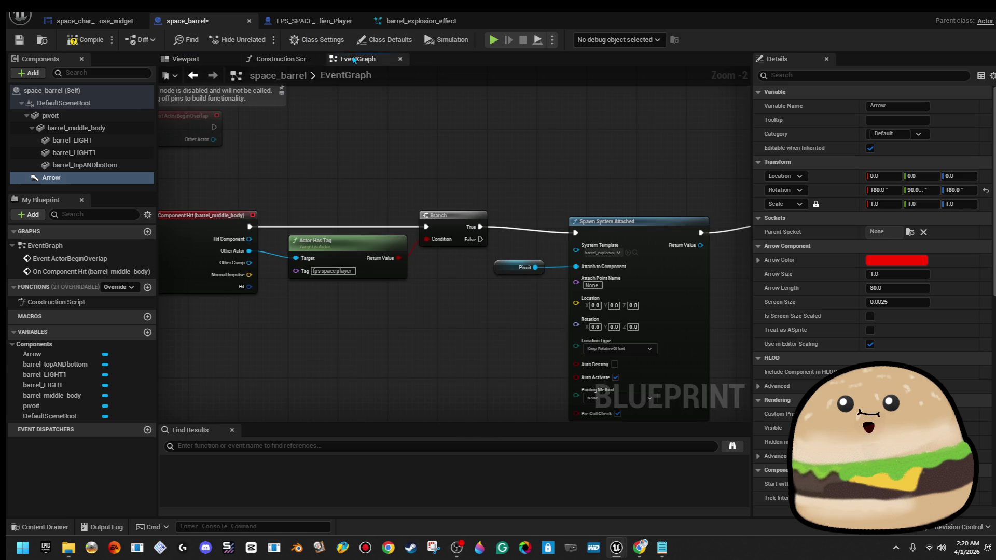
# Step: Replace the Pivot getter with an Arrow reference wired to Attach to Component
pyautogui.press('Delete')
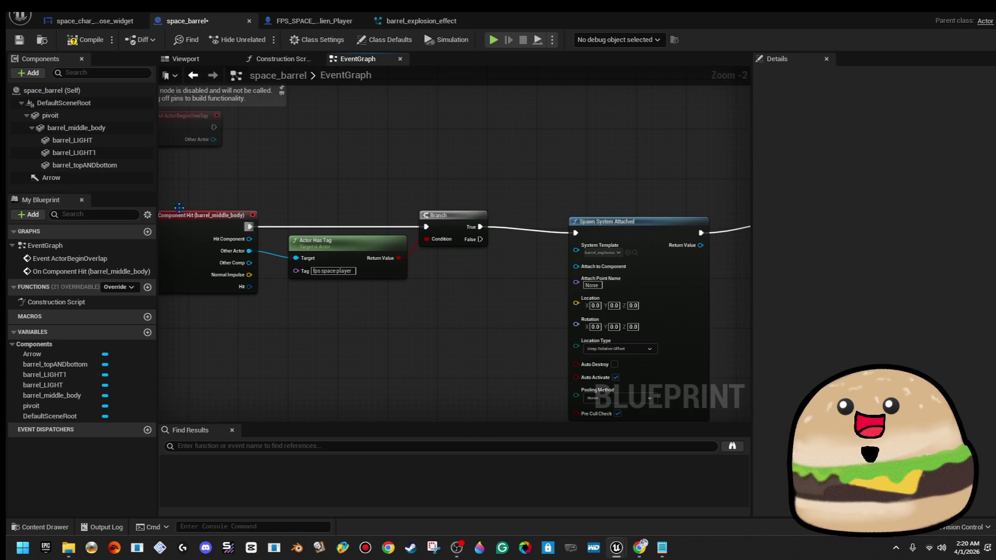
pyautogui.moveTo(467, 268)
pyautogui.mouseDown()
pyautogui.moveTo(341, 259)
pyautogui.moveTo(303, 205)
pyautogui.mouseUp()
pyautogui.scroll(2, 343, 259)
pyautogui.moveTo(78, 177)
pyautogui.mouseDown()
pyautogui.moveTo(290, 213)
pyautogui.moveTo(418, 178)
pyautogui.mouseUp()
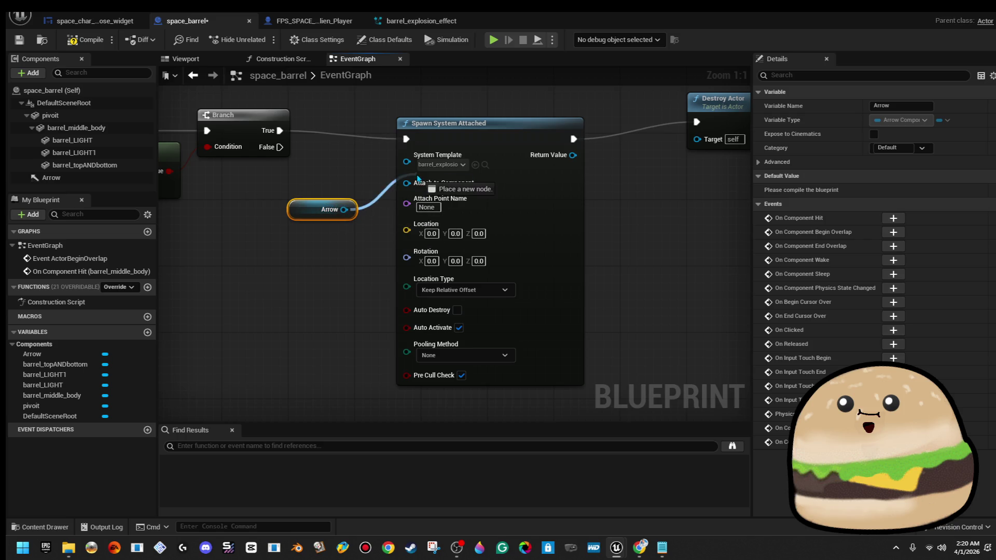
pyautogui.moveTo(76, 178)
pyautogui.mouseDown()
pyautogui.moveTo(191, 282)
pyautogui.moveTo(238, 291)
pyautogui.mouseUp()
pyautogui.press('Delete')
# Step: Feed the Arrow's Get World Location into the spawn node's Location
pyautogui.moveTo(332, 214)
pyautogui.mouseDown()
pyautogui.moveTo(216, 293)
pyautogui.moveTo(264, 294)
pyautogui.mouseUp()
pyautogui.write('get world')
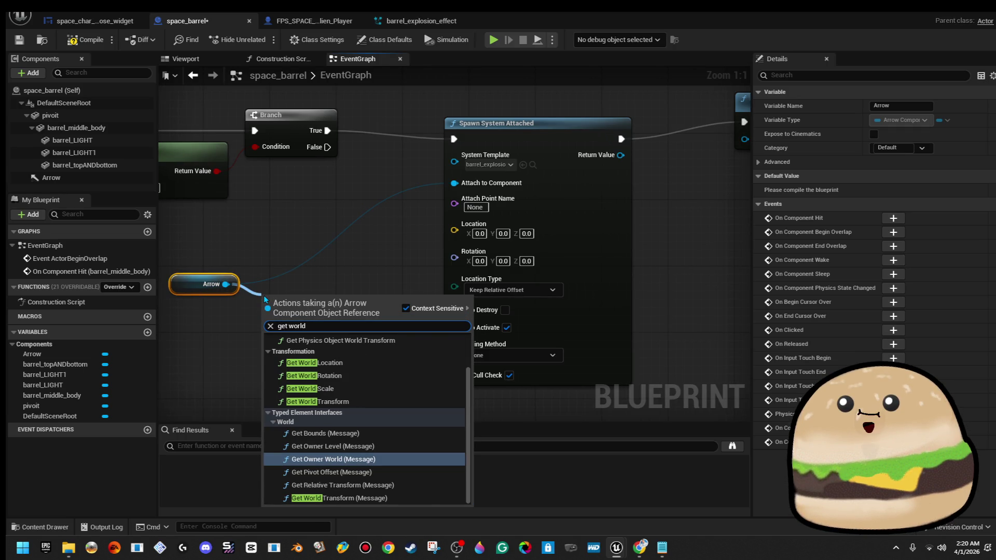
pyautogui.press('Up')
pyautogui.press('Up')
pyautogui.press('Up')
pyautogui.press('Return')
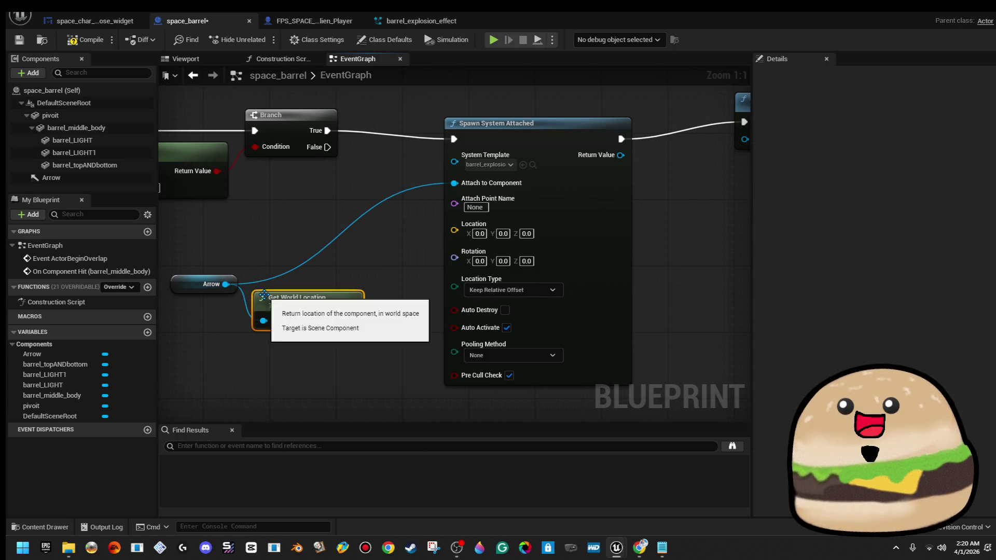
pyautogui.moveTo(352, 320)
pyautogui.mouseDown()
pyautogui.moveTo(544, 249)
pyautogui.moveTo(451, 228)
pyautogui.mouseUp()
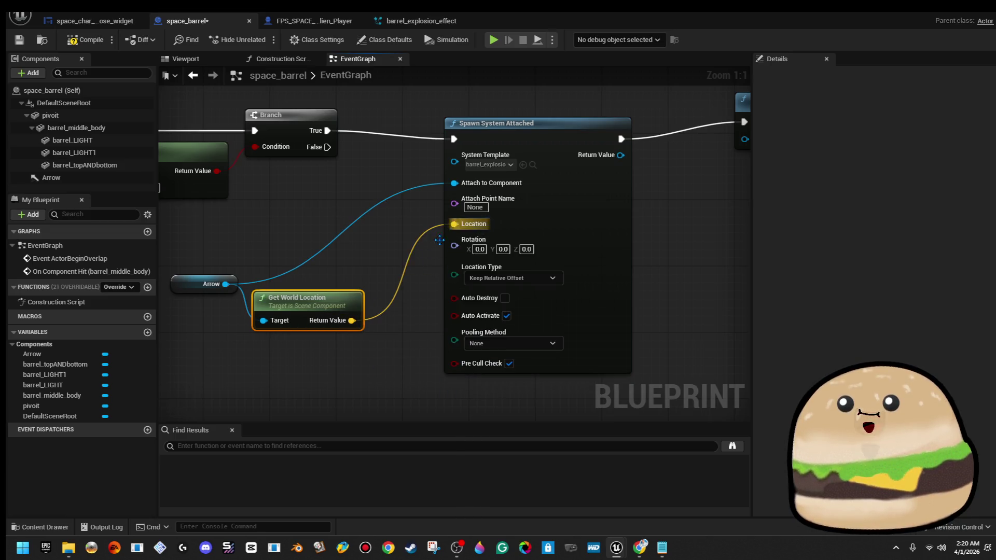
# Step: Tidy the spawn-related nodes, then close the Blueprint and play-test the level
pyautogui.moveTo(355, 292); pyautogui.dragTo(398, 257)
pyautogui.scroll(-4, 397, 258)
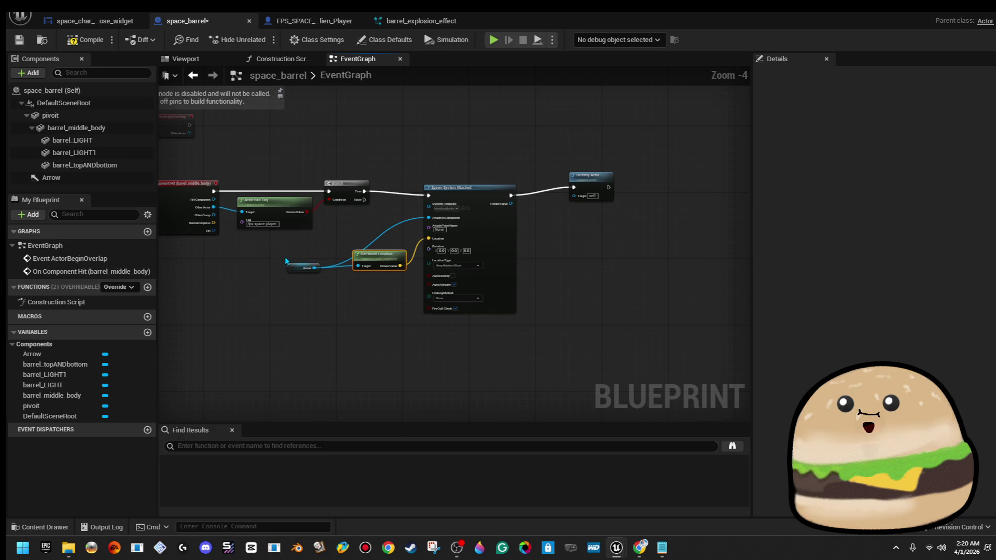
pyautogui.moveTo(305, 277); pyautogui.dragTo(492, 233)
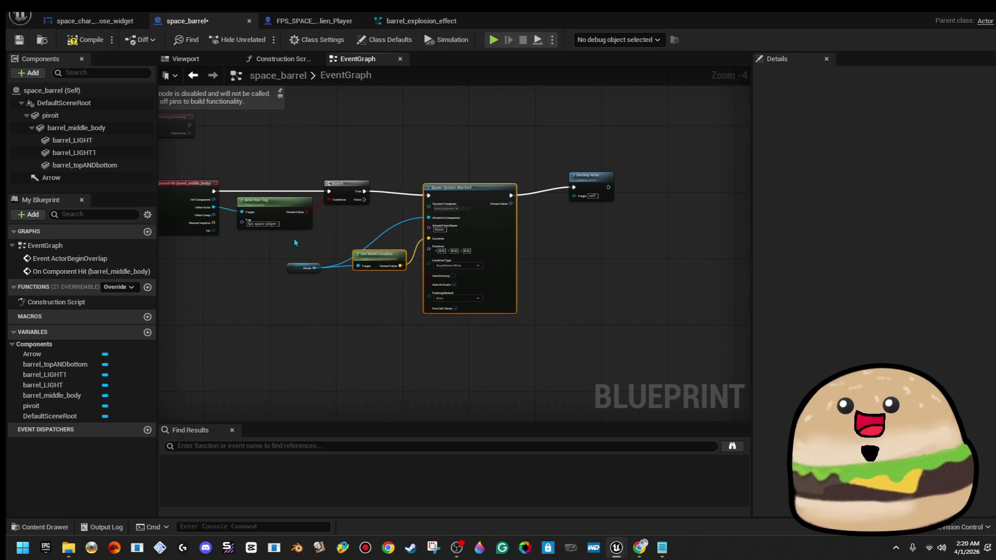
pyautogui.moveTo(514, 310); pyautogui.dragTo(547, 306)
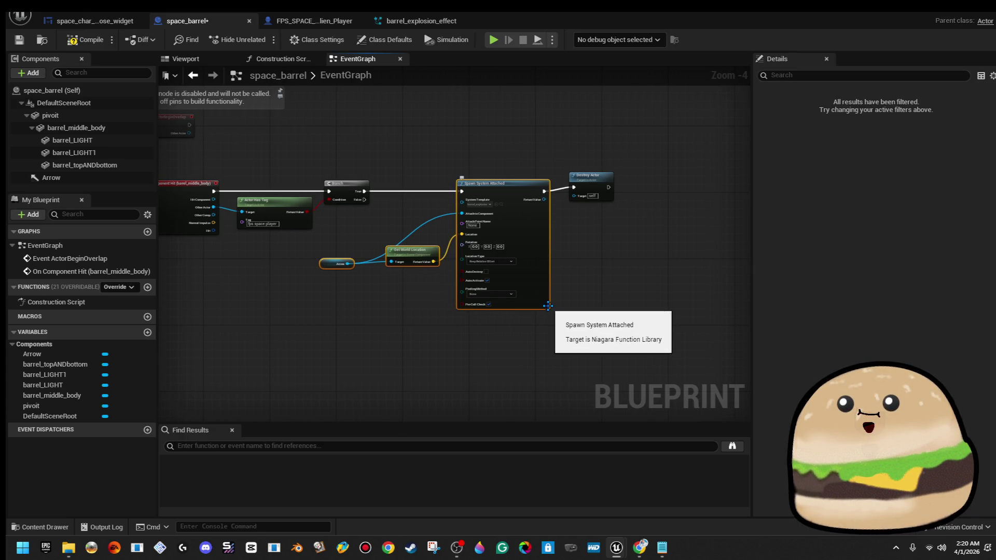
pyautogui.press('Right')
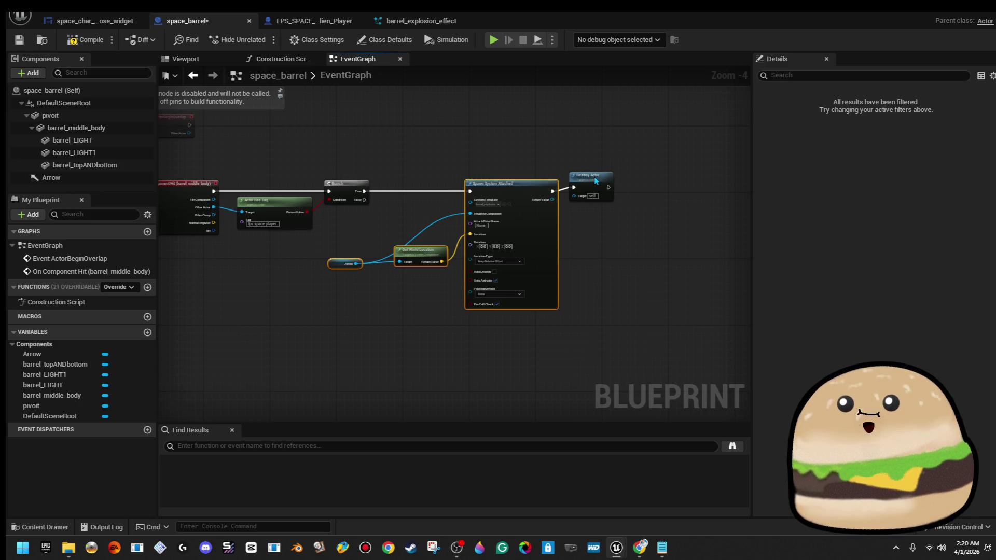
pyautogui.moveTo(609, 176); pyautogui.dragTo(617, 178)
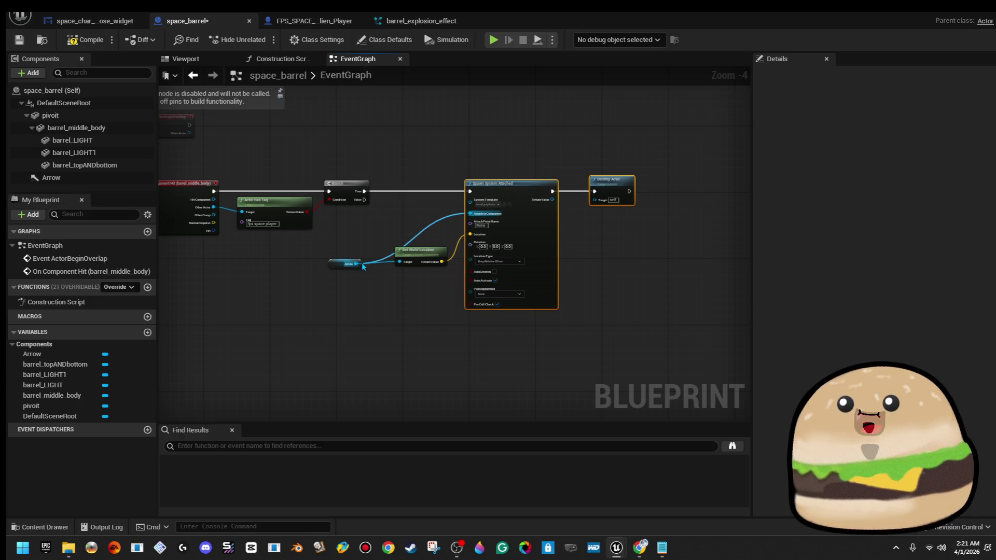
pyautogui.moveTo(342, 264); pyautogui.dragTo(350, 263)
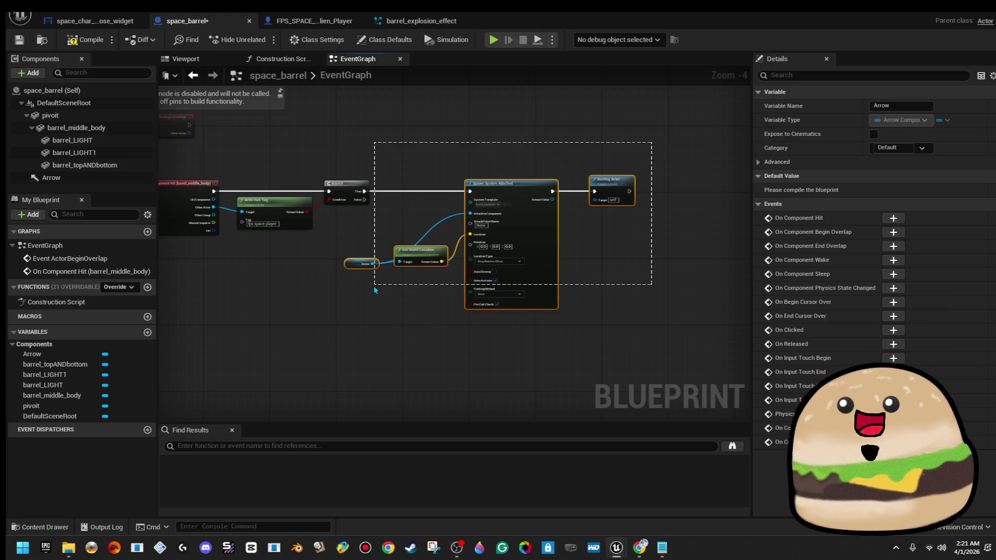
pyautogui.moveTo(651, 143); pyautogui.dragTo(373, 285)
pyautogui.moveTo(420, 250); pyautogui.dragTo(470, 250)
pyautogui.click(409, 156)
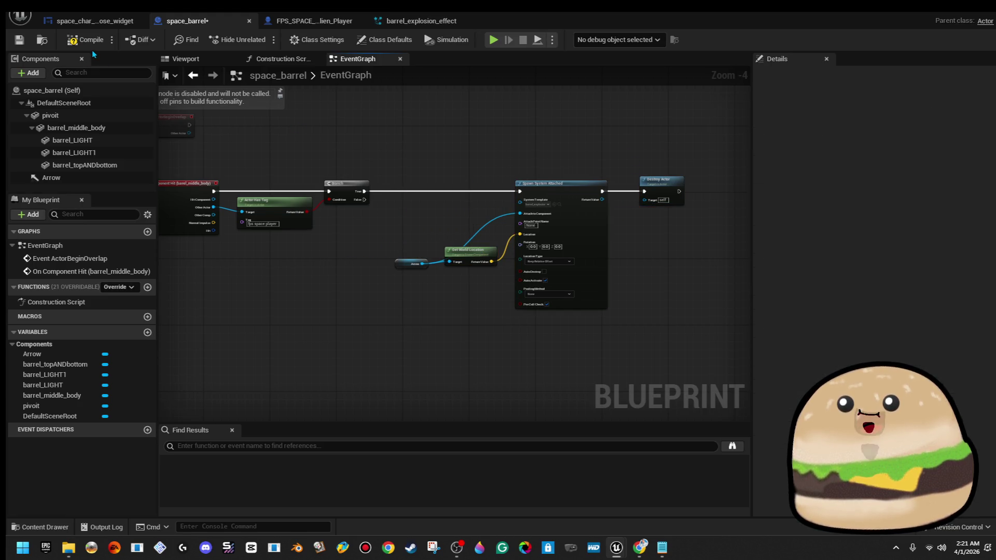
pyautogui.click(936, 12)
pyautogui.click(261, 41)
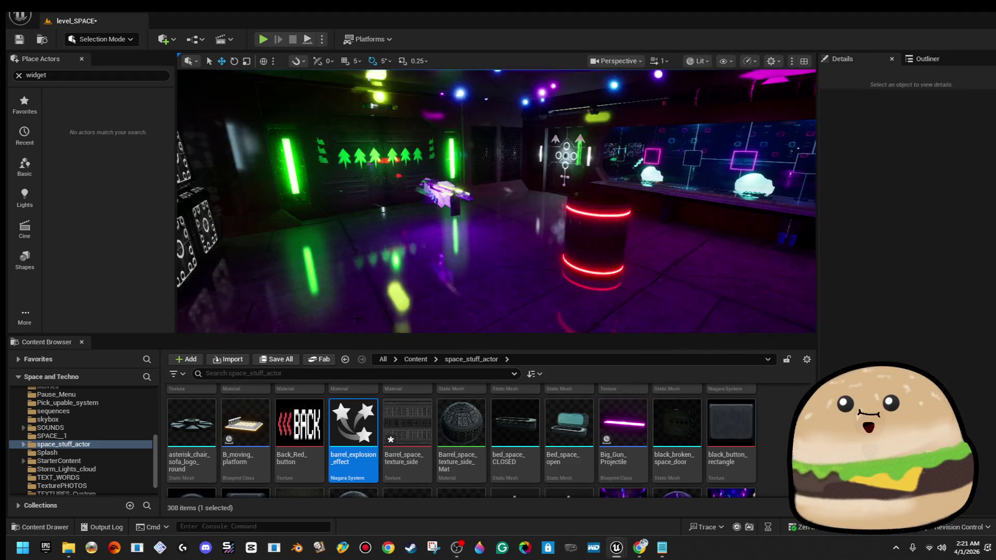
# Step: Stop the play test and reopen the space_barrel Blueprint in a smaller window
pyautogui.press('Escape')
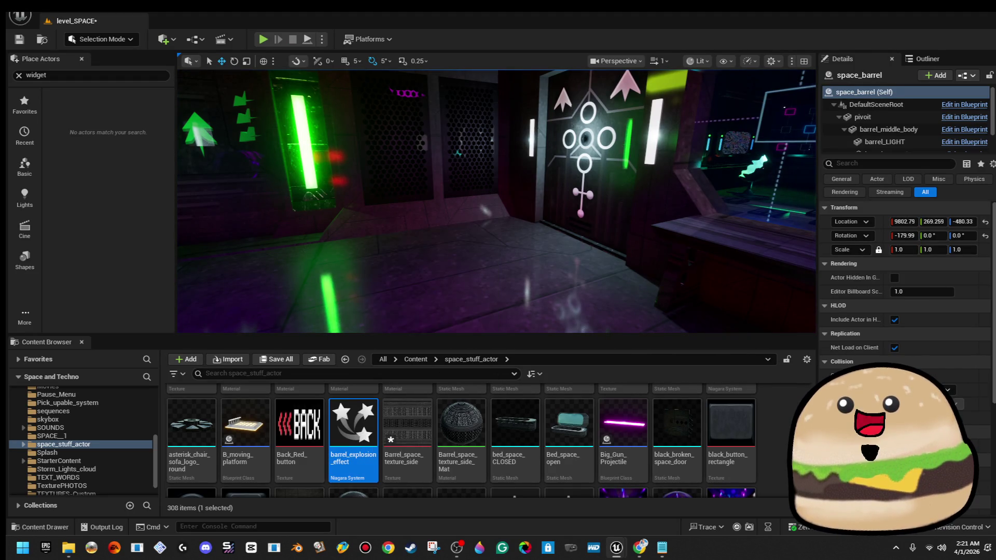
pyautogui.press('f')
pyautogui.rightClick(397, 190)
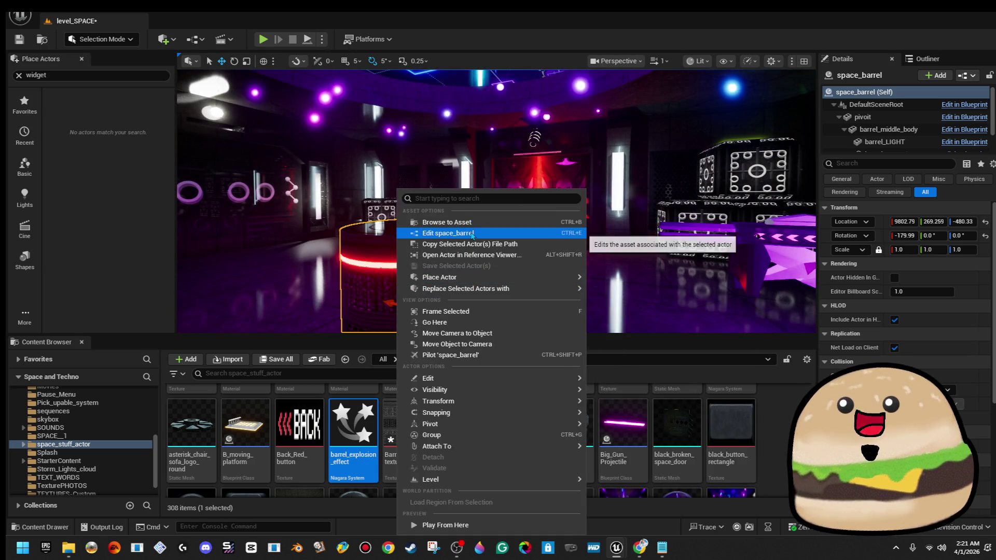
pyautogui.click(467, 233)
pyautogui.scroll(1, 612, 235)
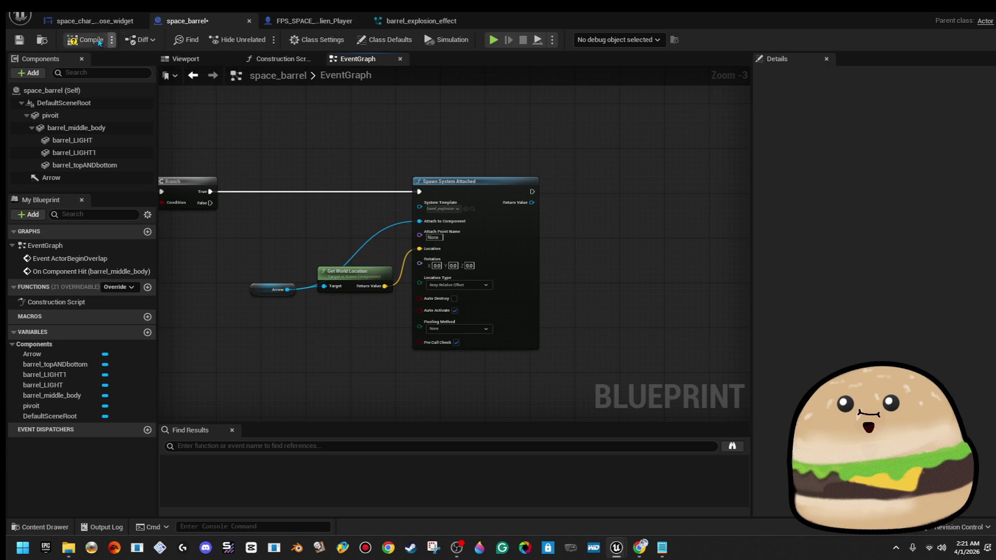
pyautogui.doubleClick(729, 20)
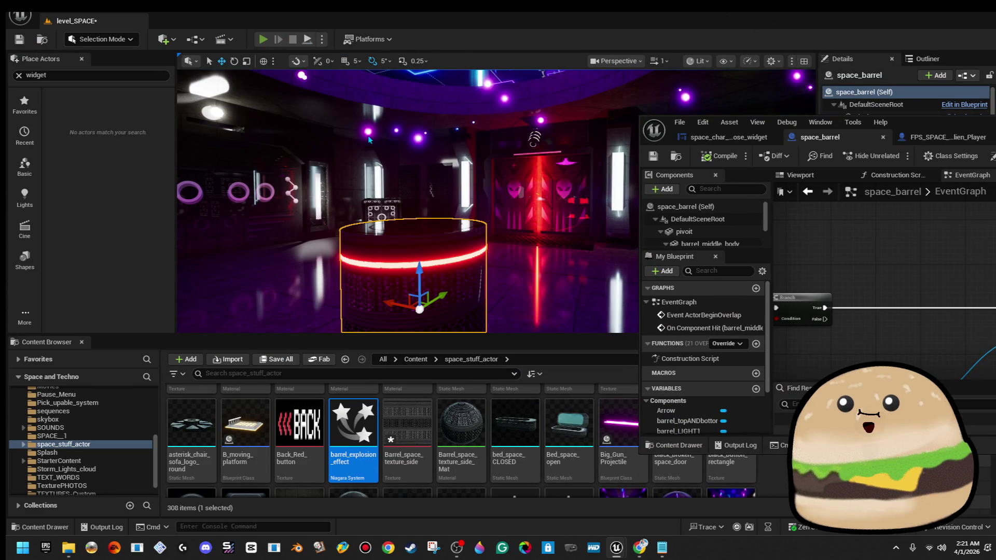
# Step: Replay the level up to the glowing barrel, then open the barrel_explosion_effect Niagara system
pyautogui.hotkey('alt', 'p')
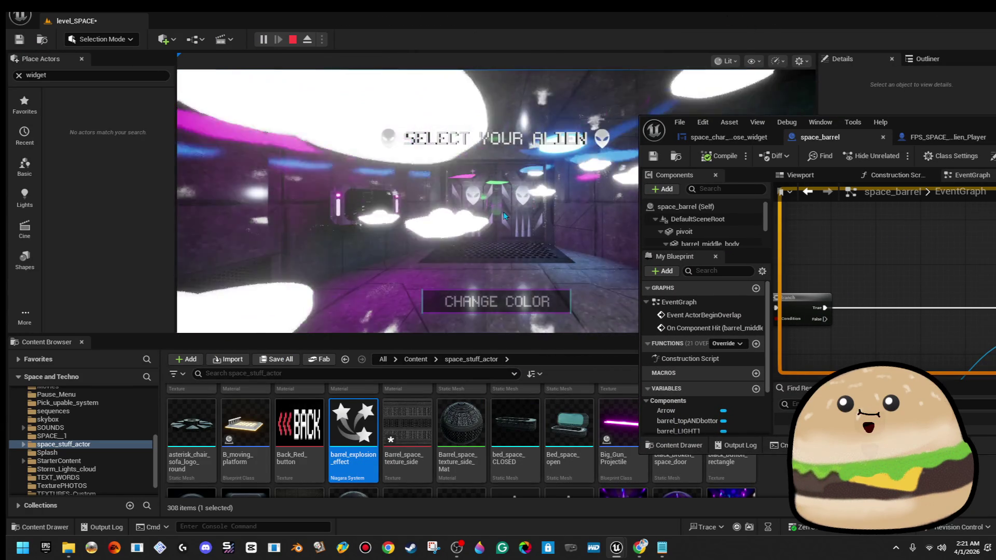
pyautogui.click(503, 215)
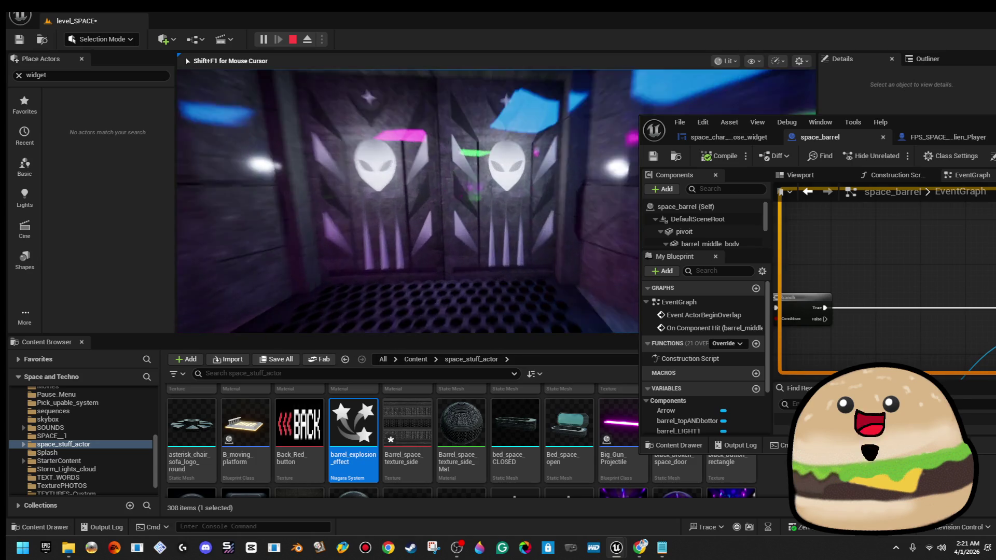
pyautogui.press('w')
pyautogui.press('w')
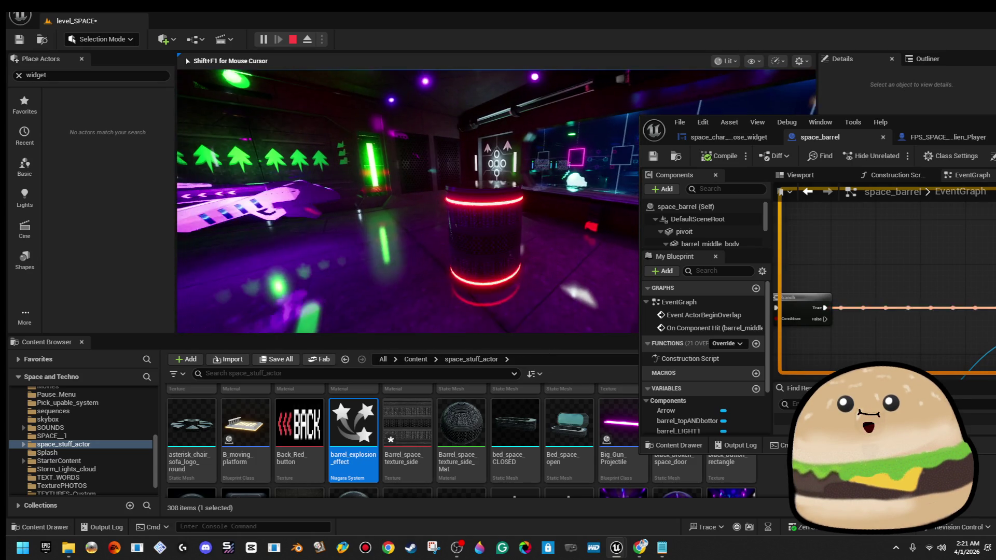
pyautogui.press('w')
pyautogui.press('Escape')
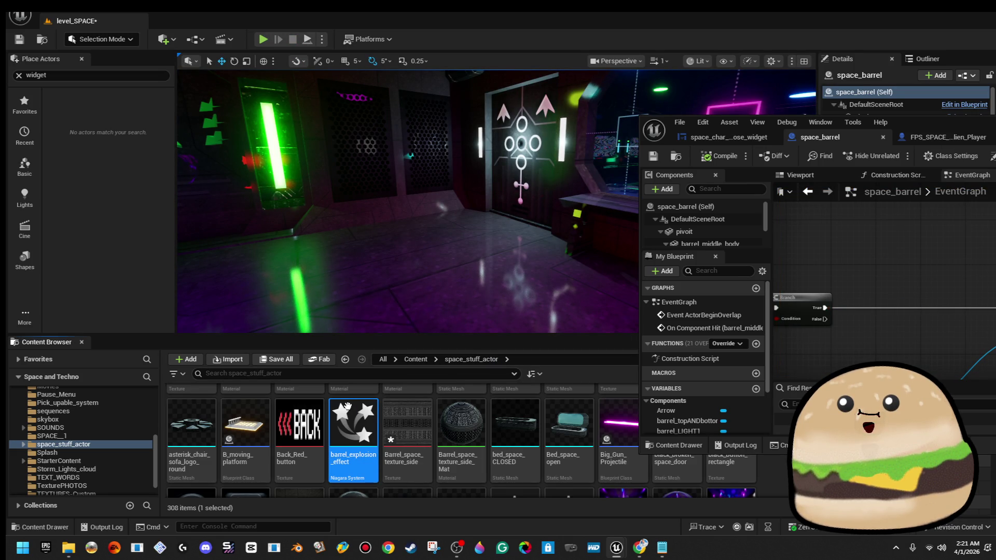
pyautogui.doubleClick(346, 406)
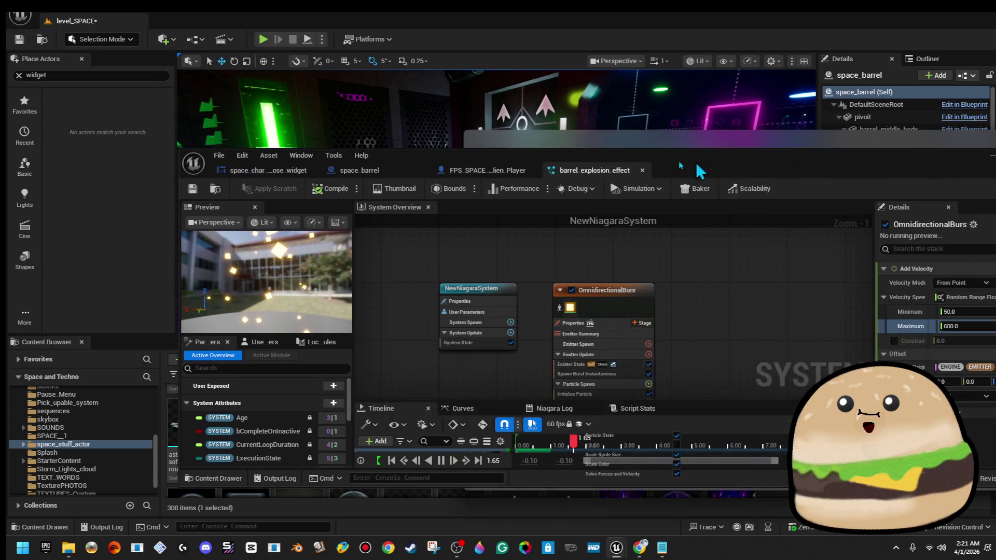
# Step: Maximize then minimize the Niagara editor, frame the barrel, and choose Edit space_barrel
pyautogui.doubleClick(696, 165)
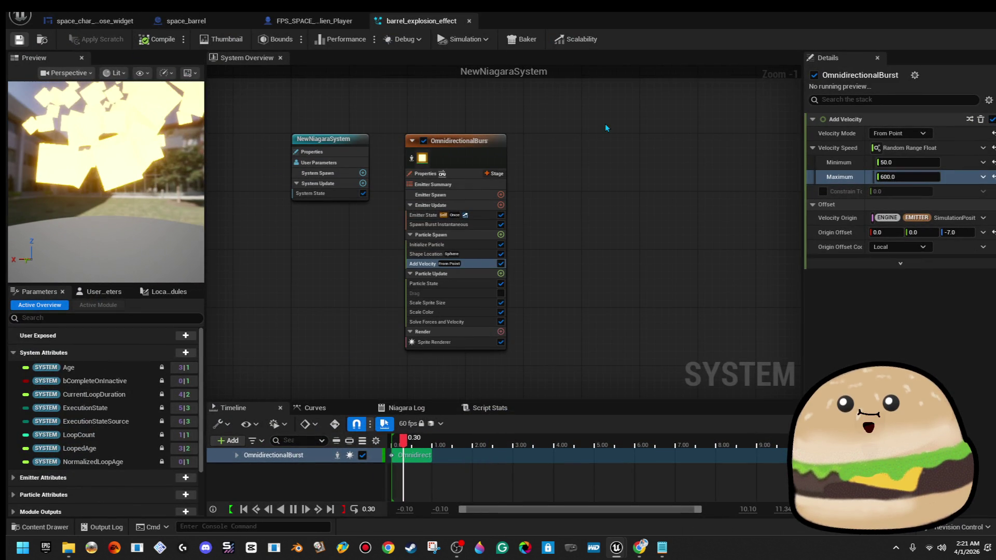
pyautogui.click(964, 7)
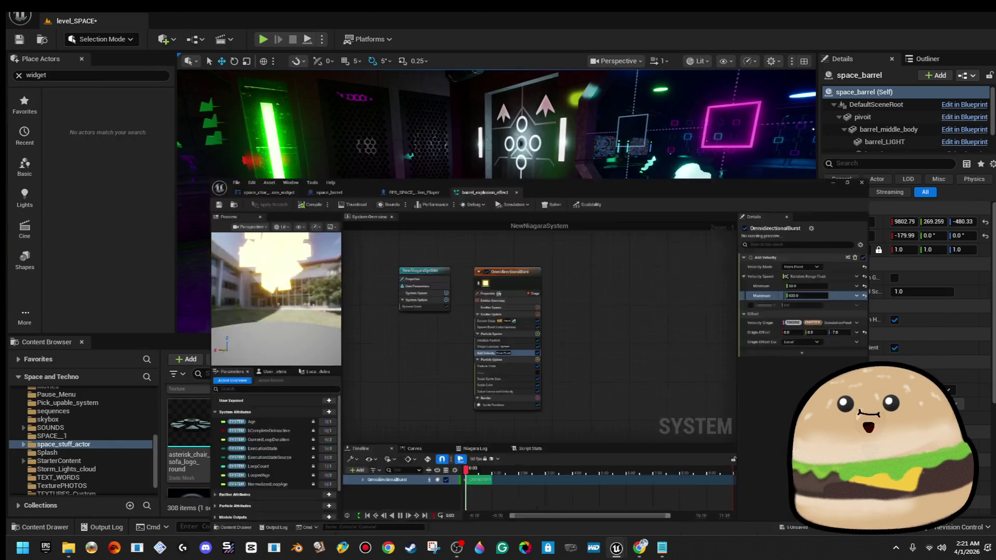
pyautogui.press('f')
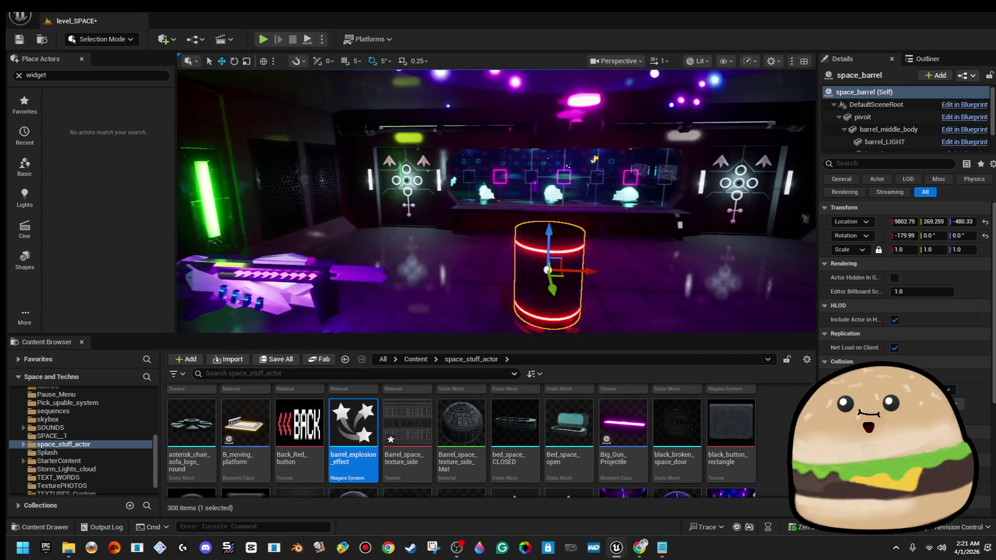
pyautogui.rightClick(632, 164)
pyautogui.click(706, 208)
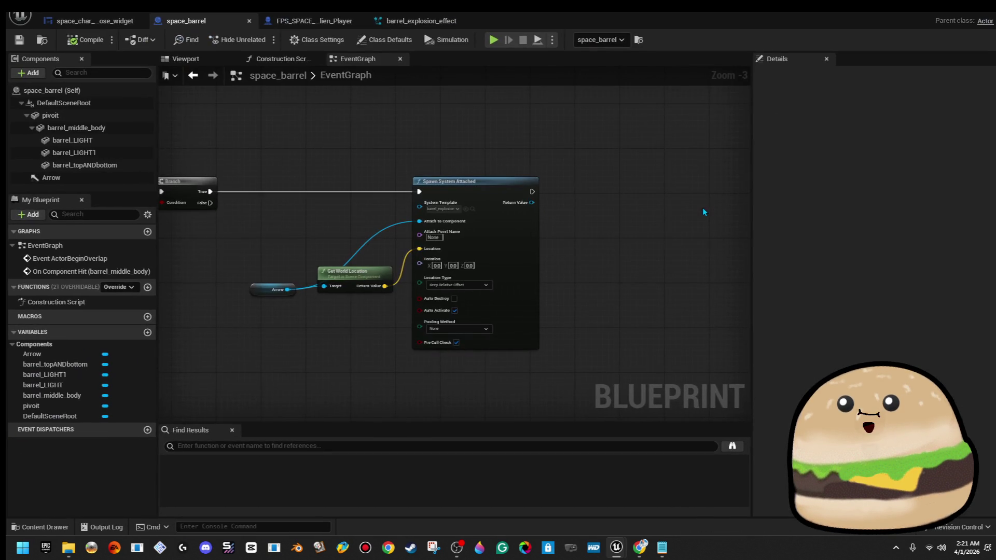
# Step: Check the spawn node's effect and move Get World Location below the Arrow node
pyautogui.scroll(3, 355, 263)
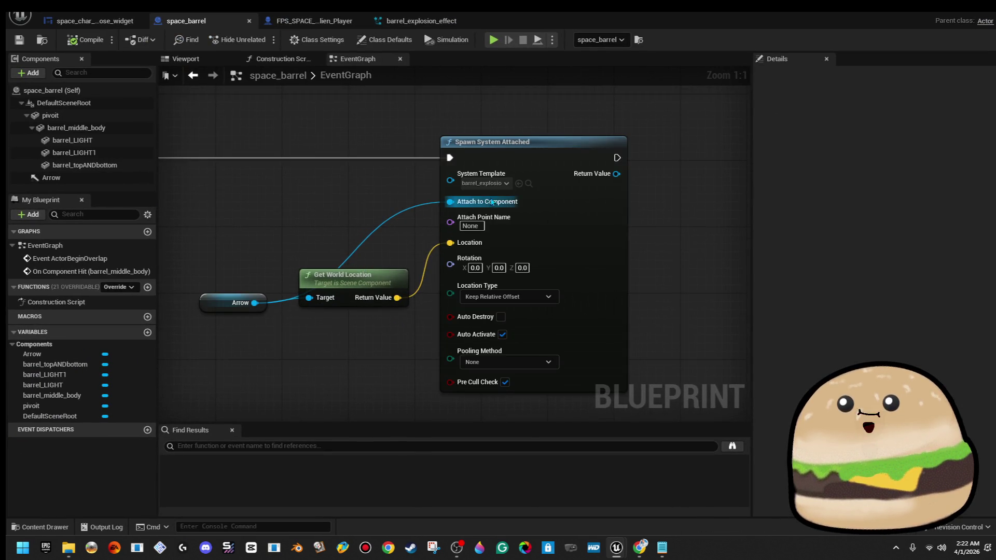
pyautogui.click(496, 184)
pyautogui.click(346, 207)
pyautogui.moveTo(347, 206)
pyautogui.mouseDown()
pyautogui.moveTo(407, 192)
pyautogui.moveTo(357, 188)
pyautogui.mouseUp()
pyautogui.moveTo(379, 255)
pyautogui.mouseDown()
pyautogui.moveTo(344, 218)
pyautogui.moveTo(387, 282)
pyautogui.mouseUp()
pyautogui.moveTo(313, 181); pyautogui.dragTo(331, 200)
# Step: Set the spawn template to armor_shield_power_up and save the Blueprint
pyautogui.click(508, 159)
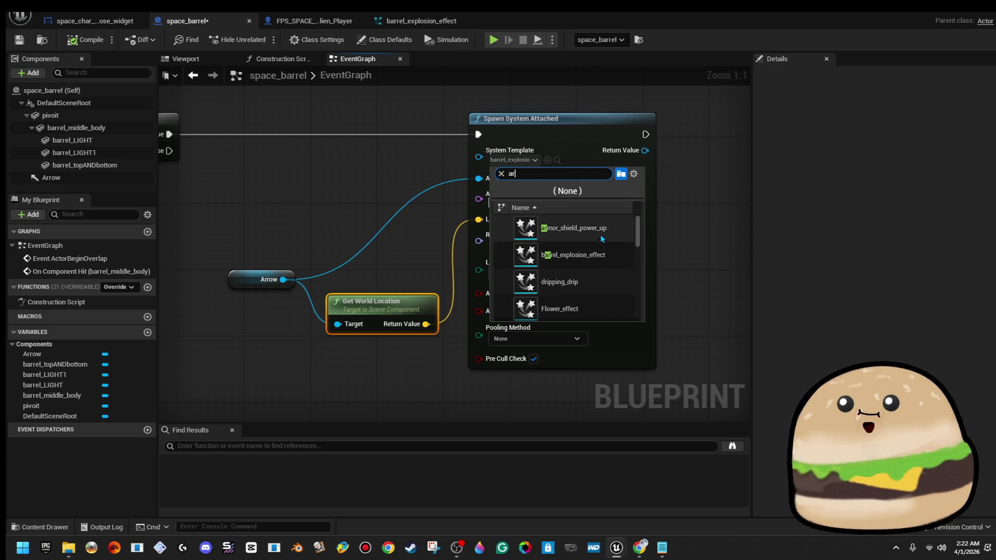
pyautogui.click(599, 231)
pyautogui.hotkey('ctrl', 's')
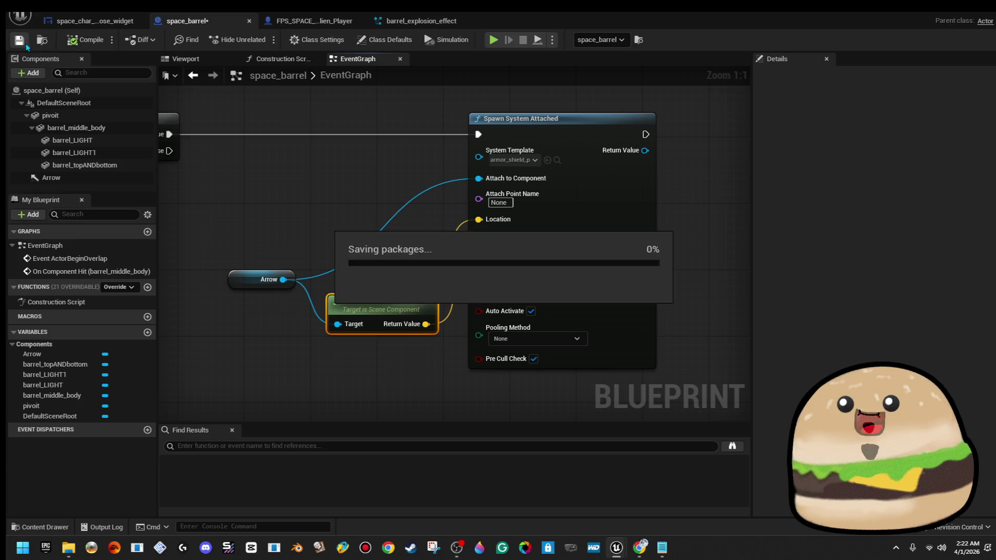
# Step: Minimize the Blueprint editor and run a quick play test of the barrel
pyautogui.click(952, 13)
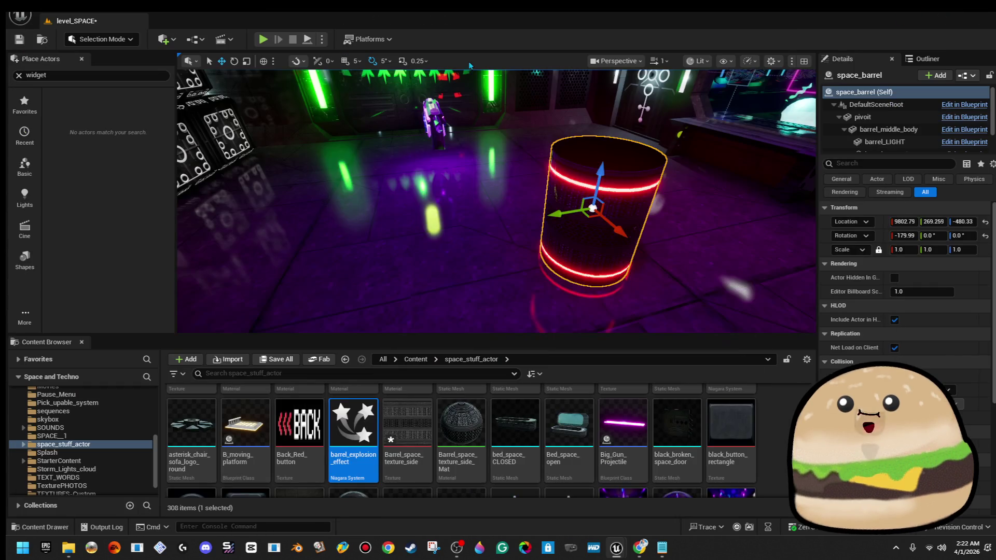
pyautogui.click(263, 39)
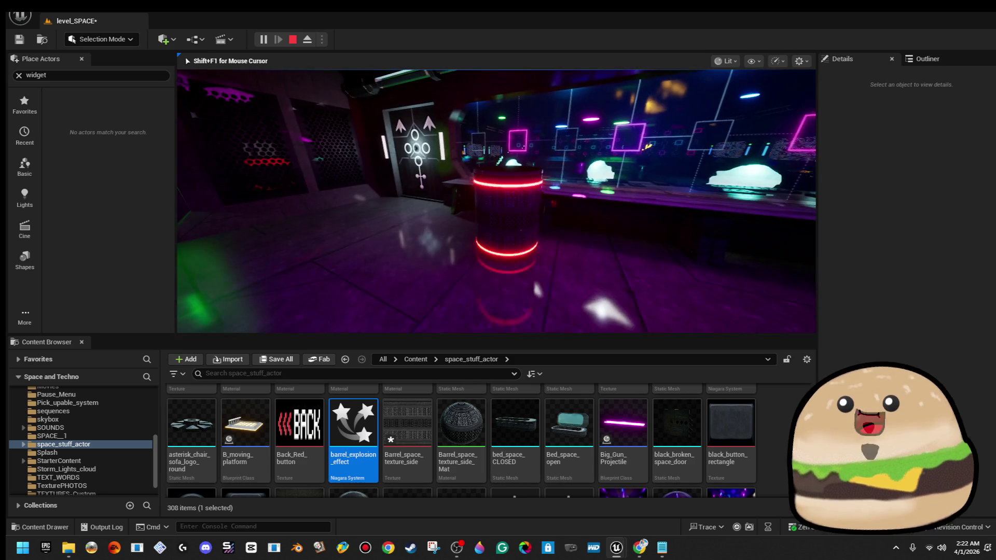
pyautogui.press('Escape')
# Step: Reopen the space_barrel Blueprint and select the Arrow component to view its properties
pyautogui.press('f')
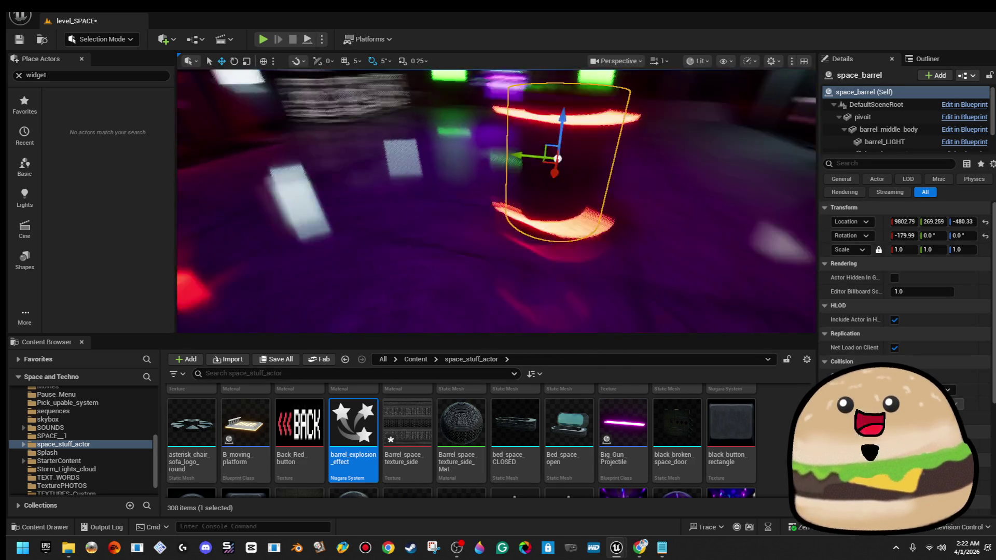
pyautogui.rightClick(492, 164)
pyautogui.click(522, 202)
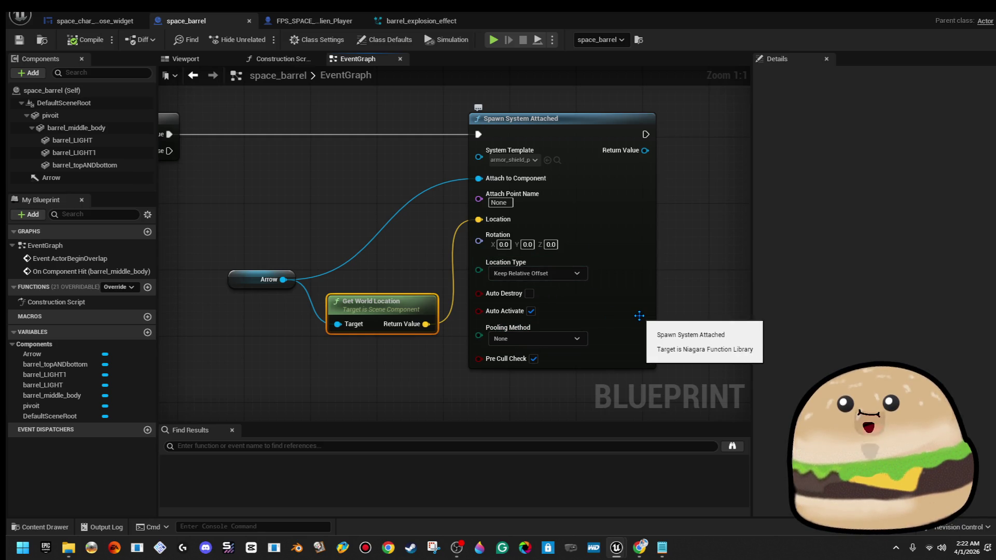
pyautogui.scroll(-2, 638, 315)
pyautogui.moveTo(136, 181)
pyautogui.mouseDown()
pyautogui.moveTo(105, 178)
pyautogui.moveTo(91, 145)
pyautogui.moveTo(104, 153)
pyautogui.moveTo(83, 183)
pyautogui.mouseUp()
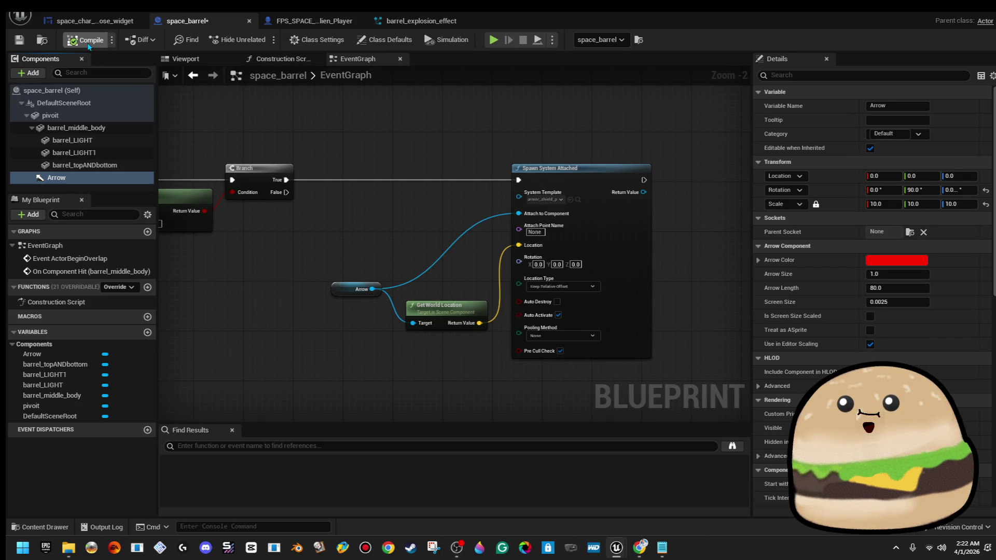
# Step: Back in the level, play again past the alien selection menu, then stop
pyautogui.hotkey('alt', 'Tab')
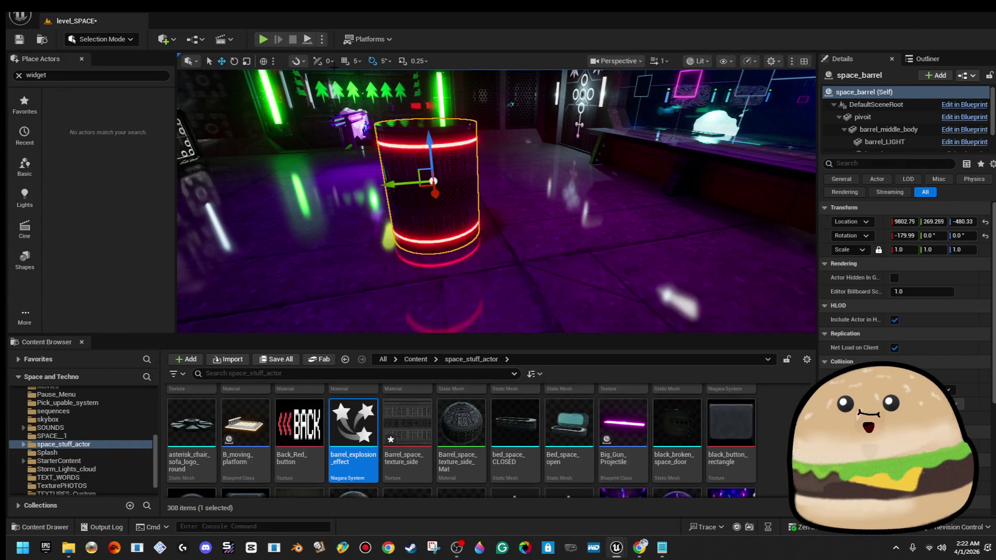
pyautogui.click(262, 39)
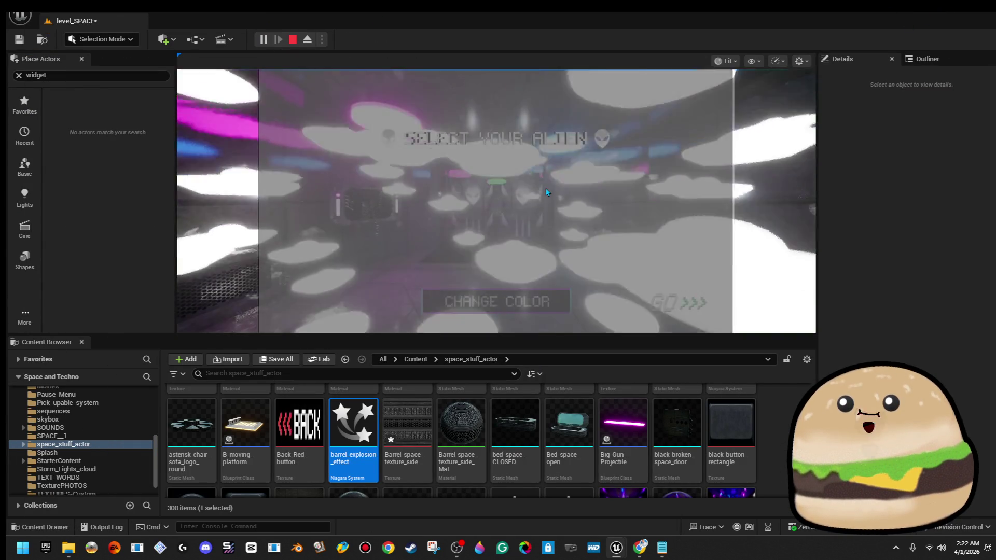
pyautogui.click(545, 187)
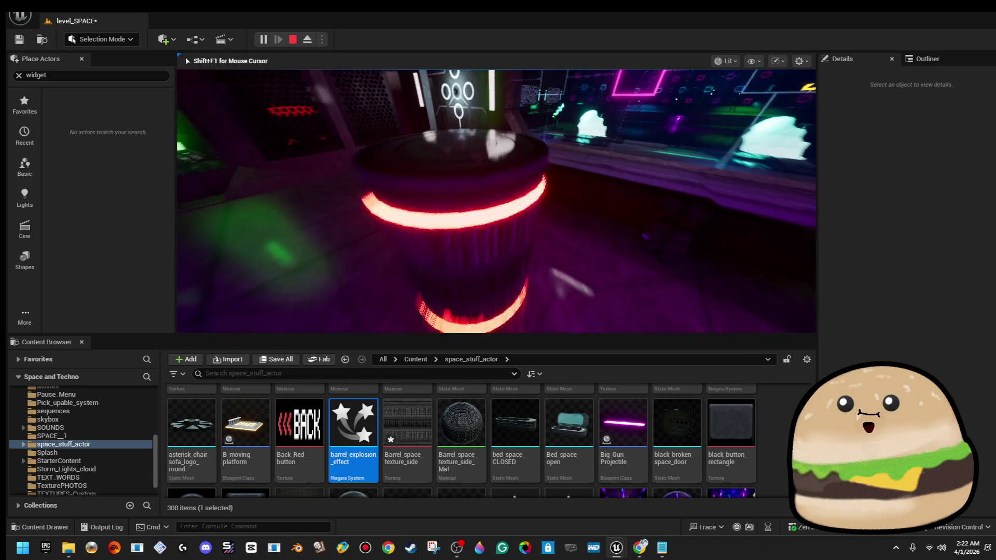
pyautogui.press('Escape')
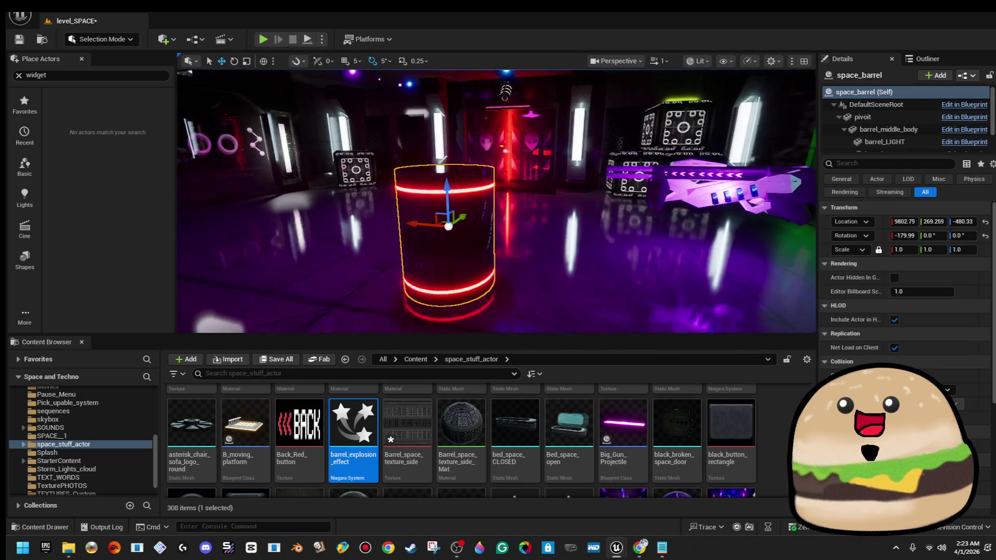
pyautogui.rightClick(464, 198)
# Step: Add Spawn System at Location from Branch True, fed by Get World Location, replacing Spawn System Attached
pyautogui.click(532, 232)
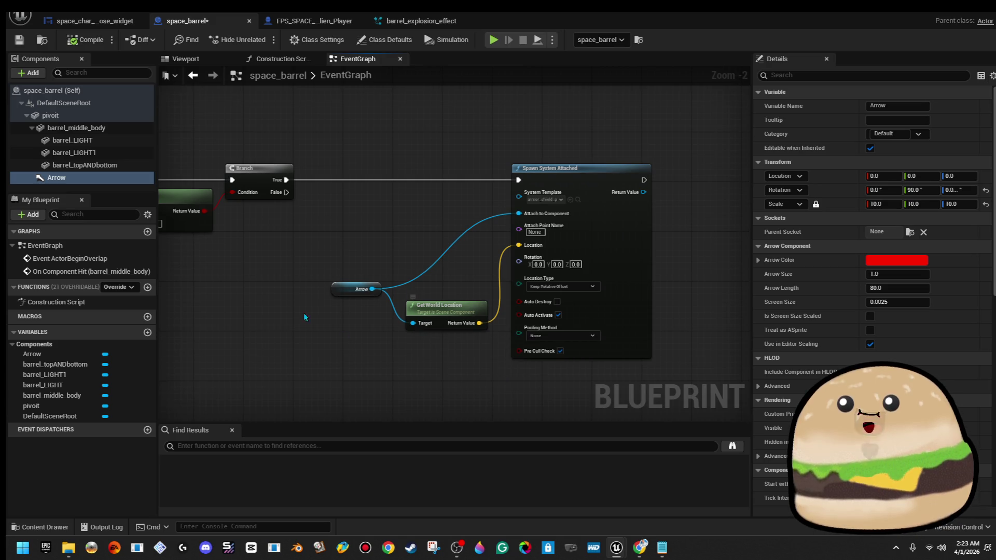
pyautogui.moveTo(351, 134); pyautogui.dragTo(362, 123)
pyautogui.write('spawn sys')
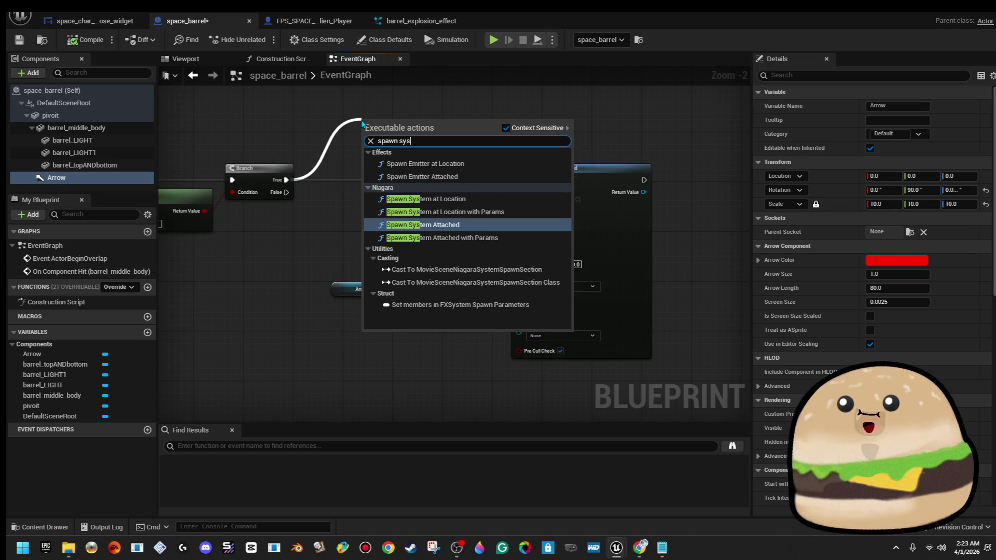
pyautogui.press('Return')
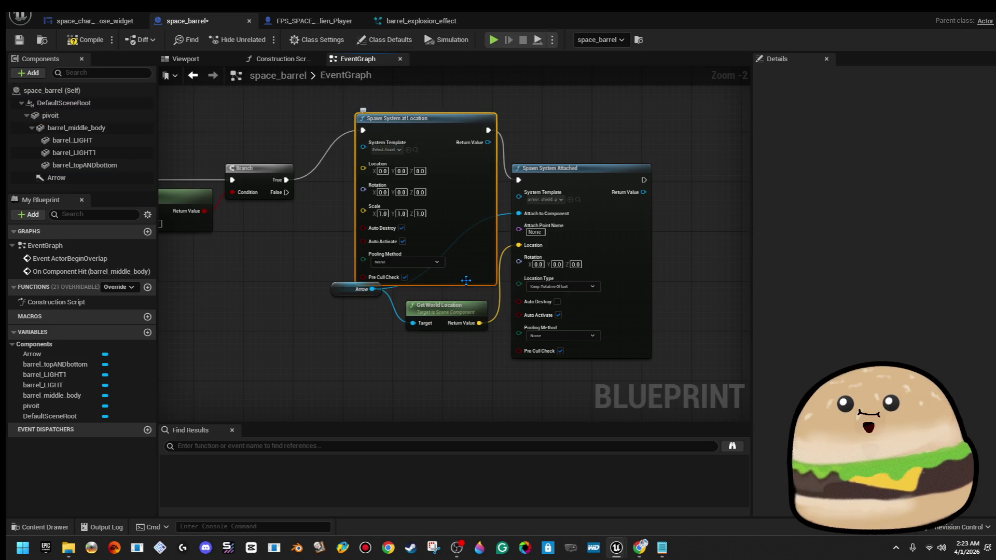
pyautogui.moveTo(484, 322); pyautogui.dragTo(367, 169)
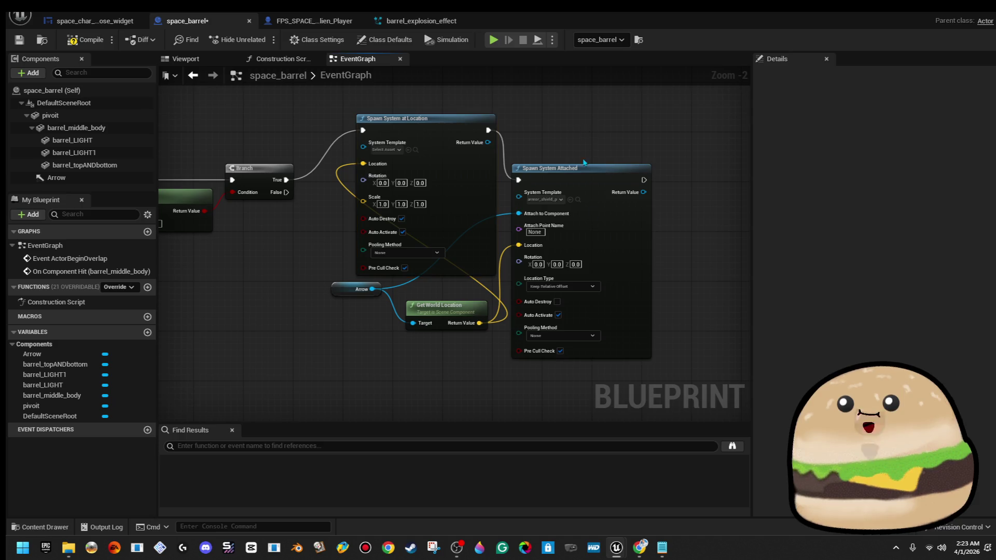
pyautogui.press('Delete')
pyautogui.moveTo(456, 185)
pyautogui.mouseDown()
pyautogui.moveTo(613, 213)
pyautogui.moveTo(628, 228)
pyautogui.moveTo(623, 247)
pyautogui.mouseUp()
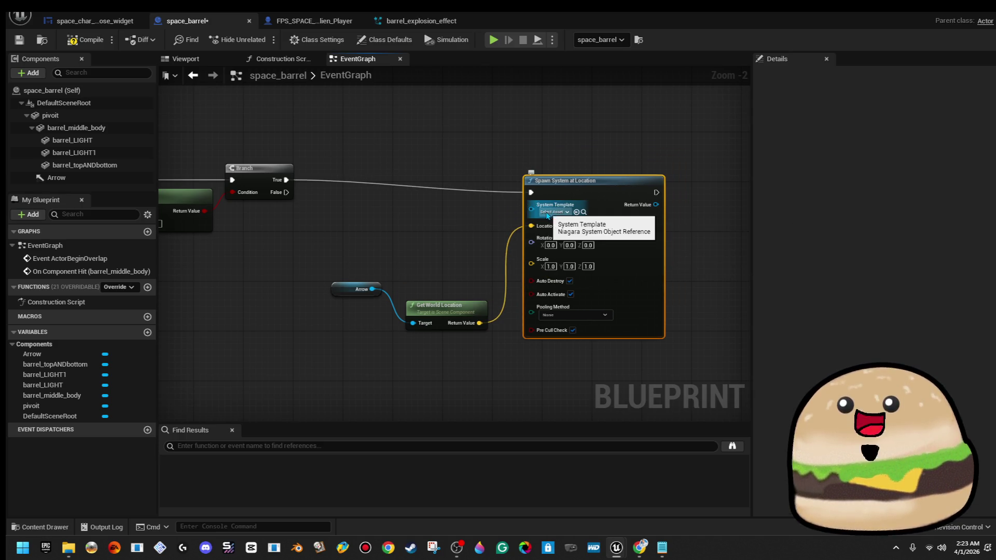
# Step: Set the new node's template to barrel_explosion_effect and start a play test
pyautogui.click(563, 212)
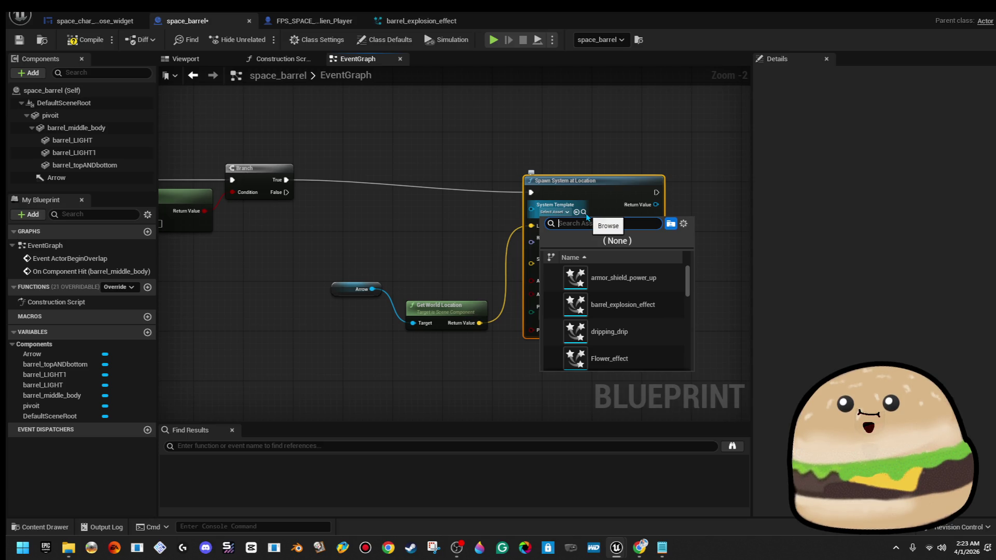
pyautogui.click(645, 310)
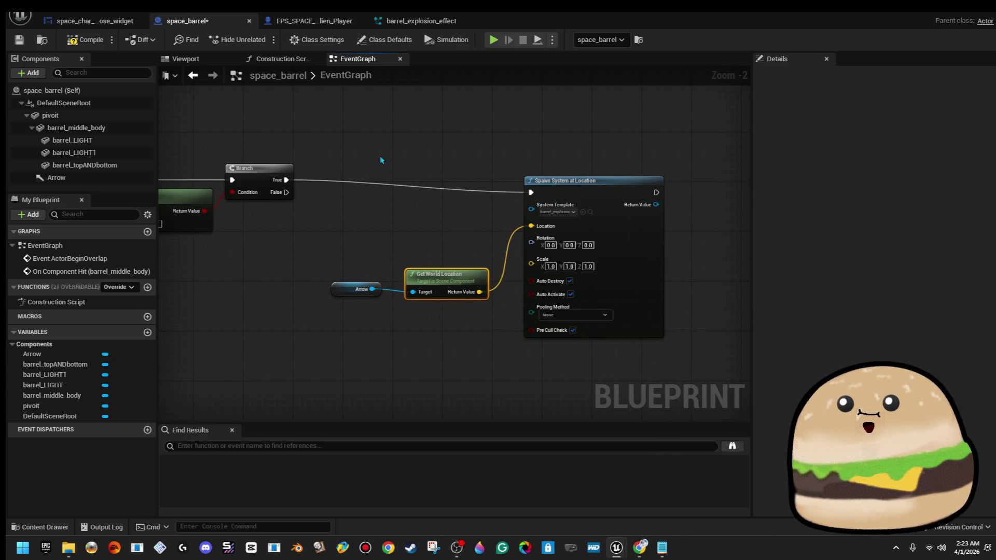
pyautogui.click(957, 14)
pyautogui.click(265, 41)
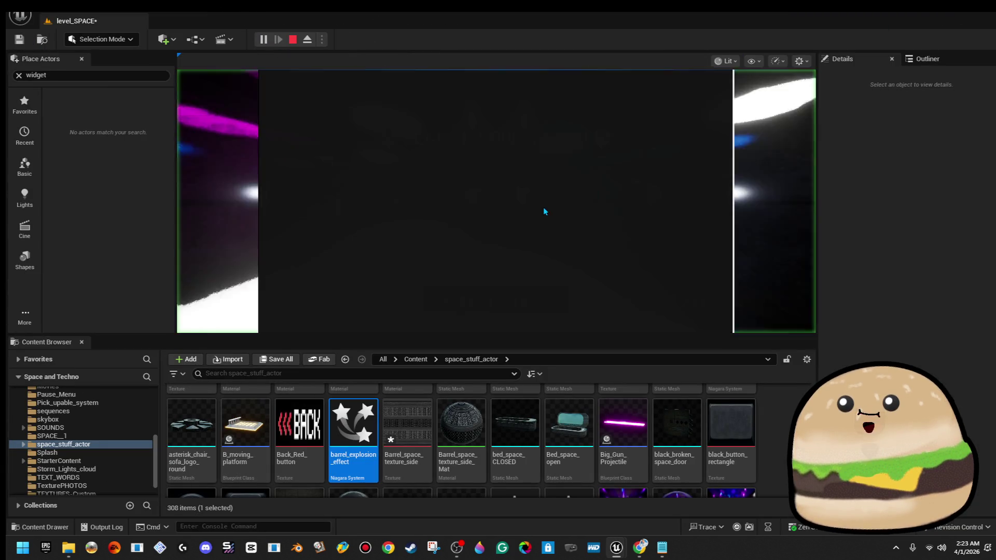
# Step: Get past the Select Your Alien menu, watch the barrel explosion, then stop
pyautogui.click(543, 215)
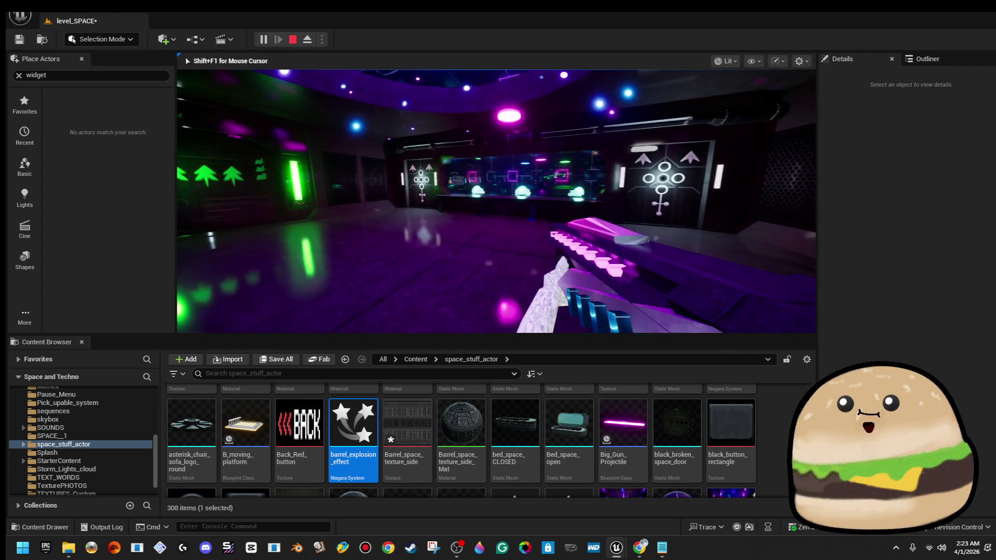
pyautogui.press('Escape')
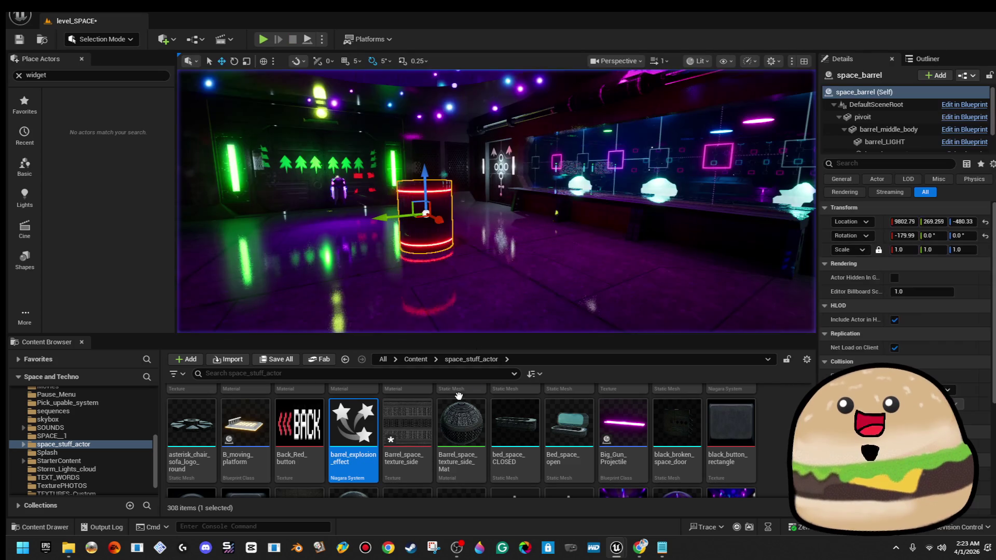
# Step: Reopen space_barrel and add Destroy Actor after the Spawn System at Location node
pyautogui.rightClick(424, 196)
pyautogui.click(476, 233)
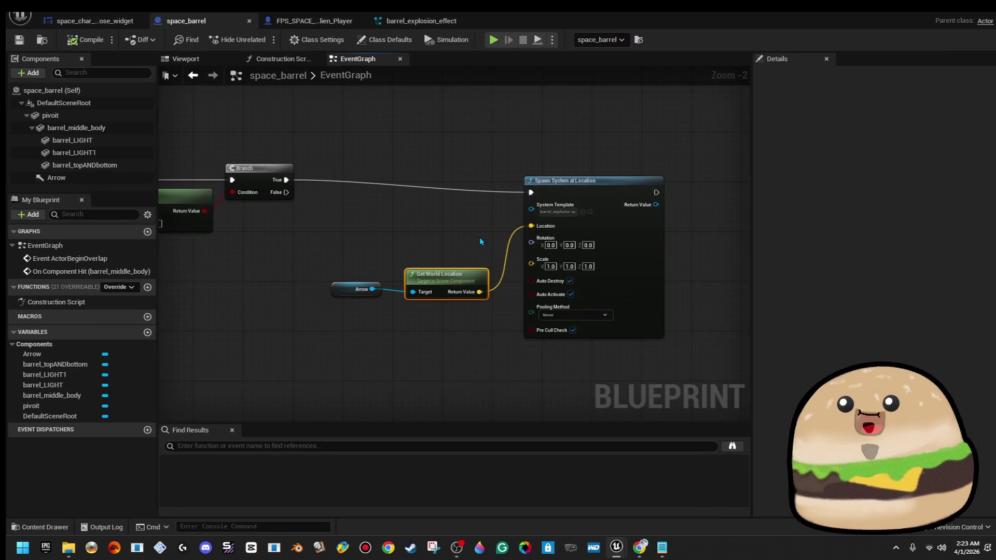
pyautogui.moveTo(652, 240); pyautogui.dragTo(533, 225)
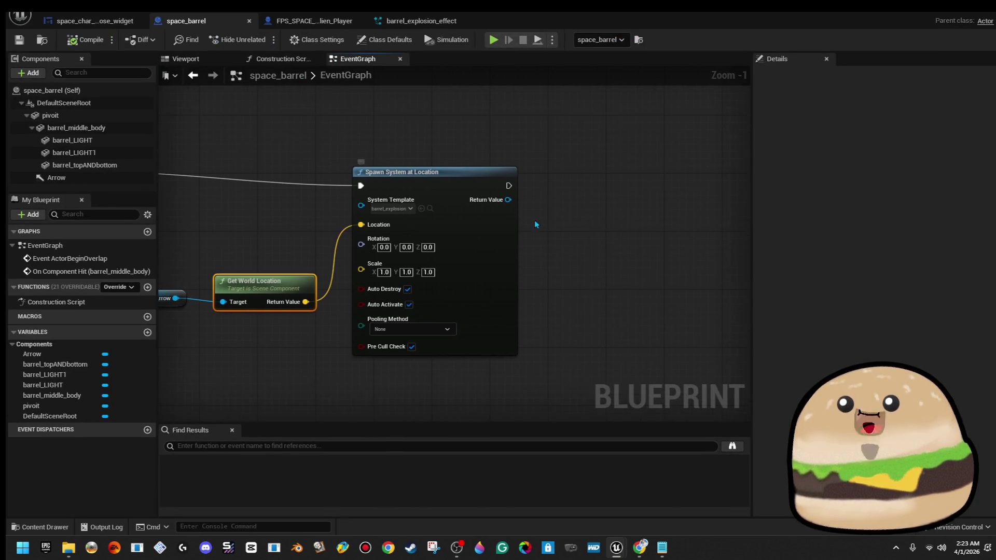
pyautogui.moveTo(509, 186); pyautogui.dragTo(560, 189)
pyautogui.write('dest')
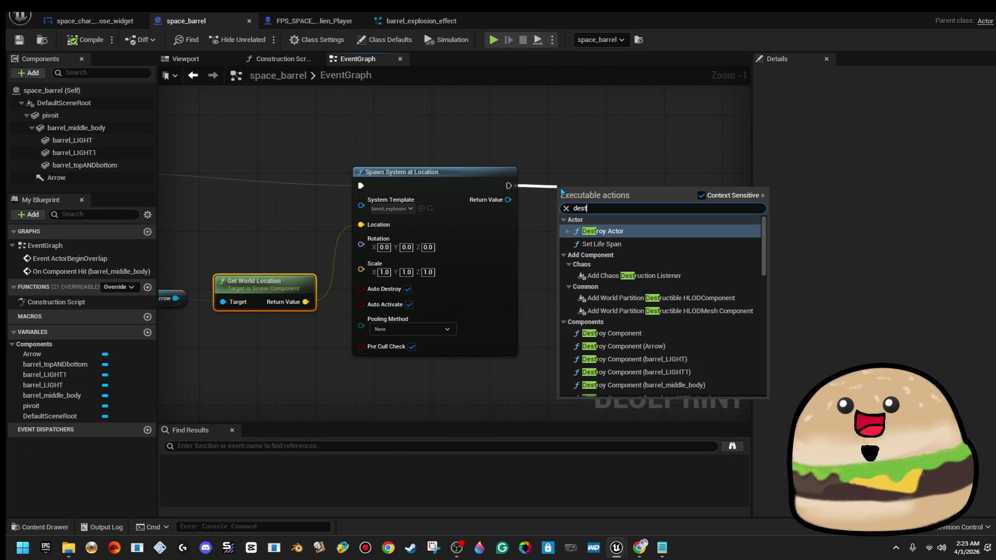
pyautogui.click(612, 231)
# Step: Straighten the links between the spawn, location, Delay and Destroy Actor nodes
pyautogui.scroll(-3, 523, 205)
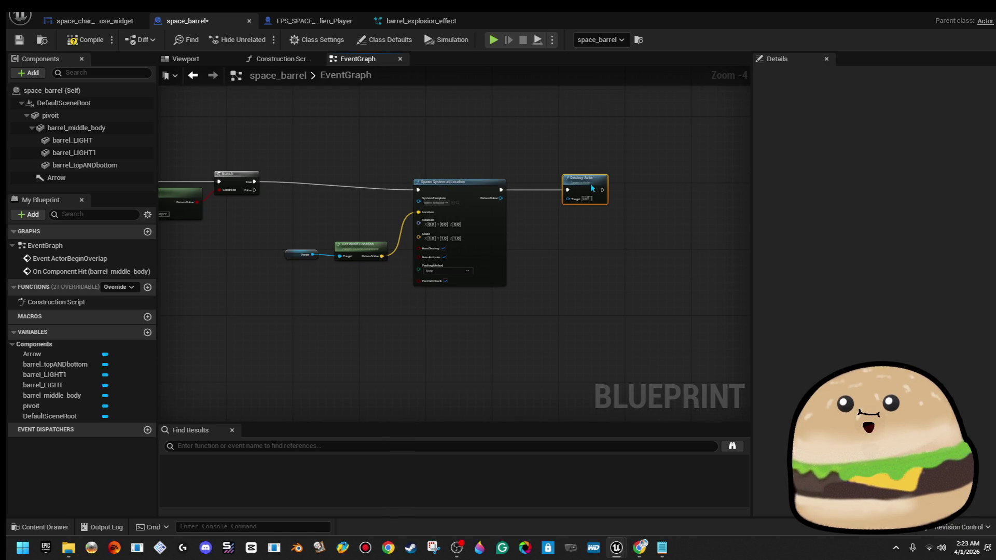
pyautogui.click(501, 190)
pyautogui.moveTo(501, 190)
pyautogui.mouseDown()
pyautogui.moveTo(513, 192)
pyautogui.moveTo(492, 194)
pyautogui.mouseUp()
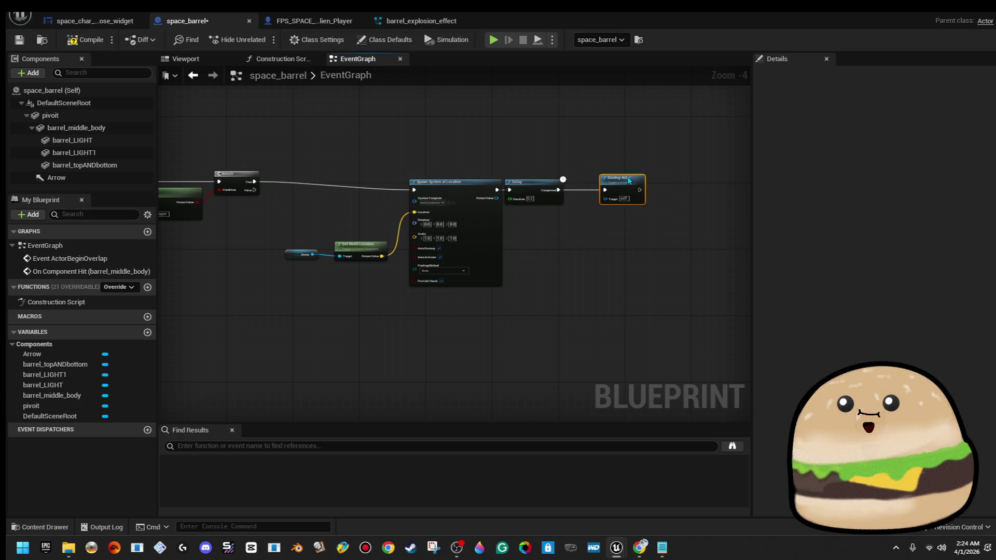
pyautogui.moveTo(666, 151)
pyautogui.mouseDown()
pyautogui.moveTo(597, 207)
pyautogui.moveTo(332, 276)
pyautogui.moveTo(305, 305)
pyautogui.mouseUp()
pyautogui.press('q')
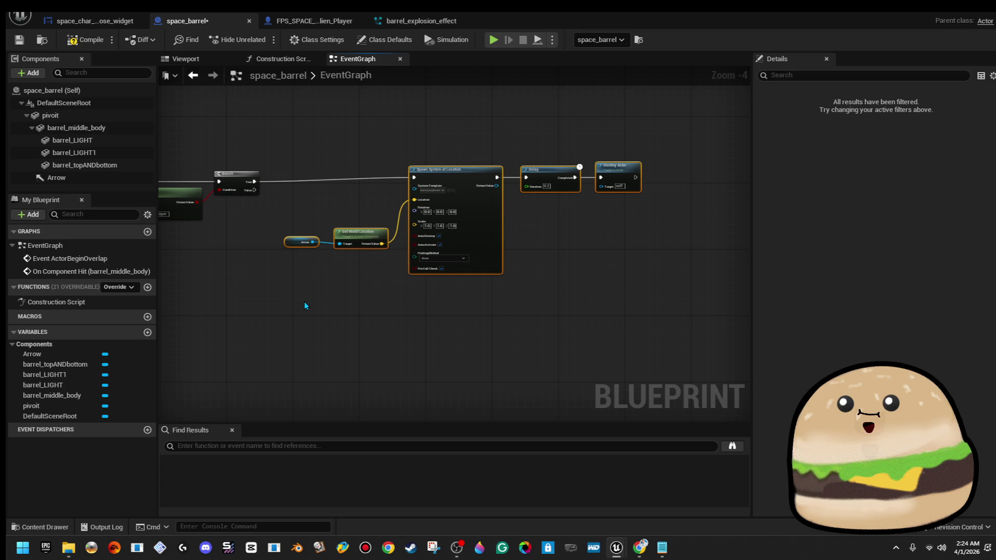
pyautogui.click(361, 200)
# Step: Wire Branch False to the explosion spawn, break the True link, and return to the level
pyautogui.moveTo(362, 200); pyautogui.dragTo(479, 195)
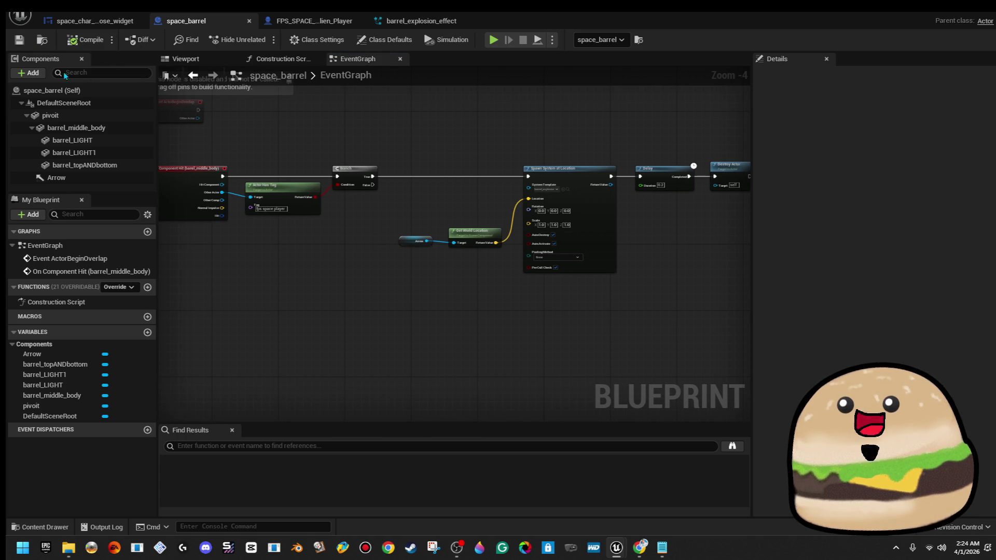
pyautogui.scroll(3, 363, 191)
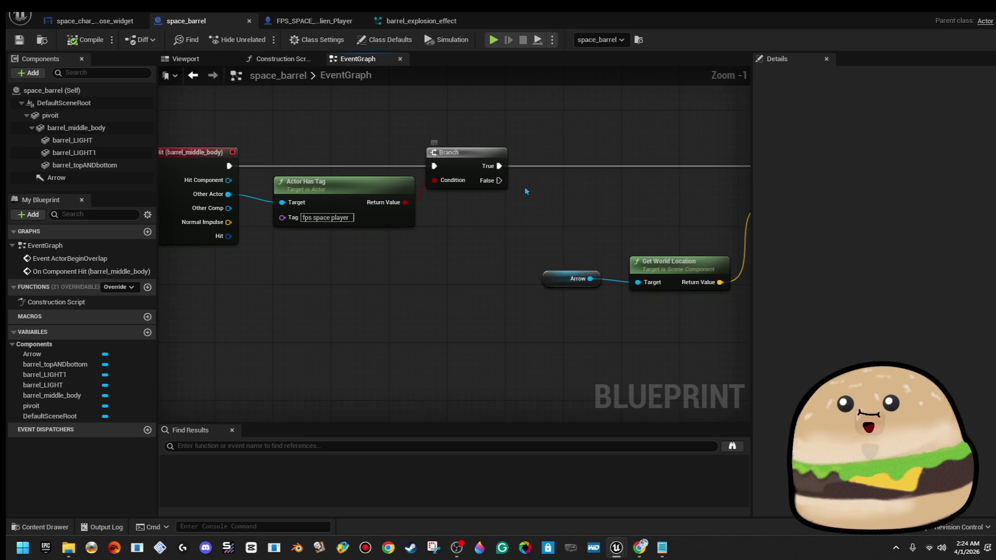
pyautogui.moveTo(525, 190); pyautogui.dragTo(393, 198)
pyautogui.moveTo(626, 187); pyautogui.dragTo(652, 189)
pyautogui.rightClick(382, 184)
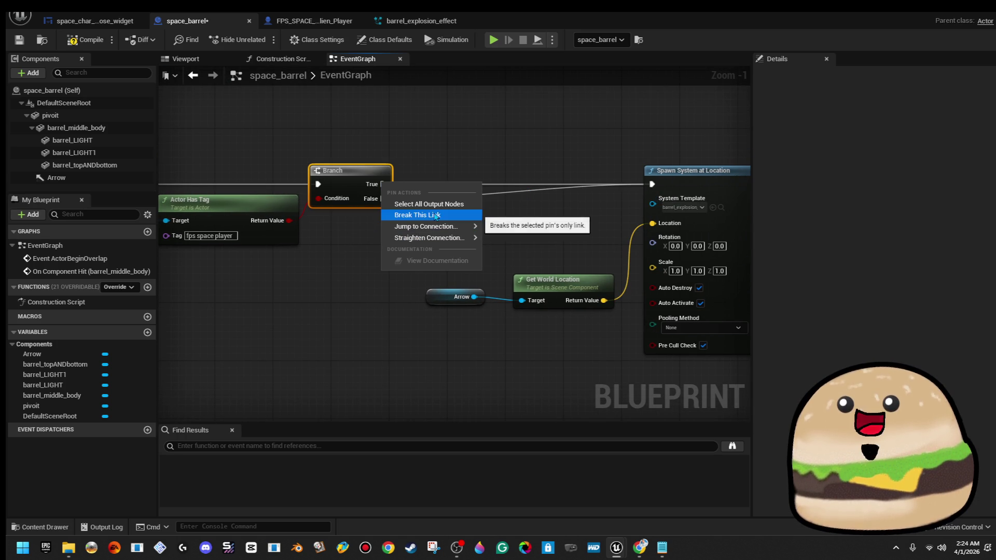
pyautogui.click(417, 213)
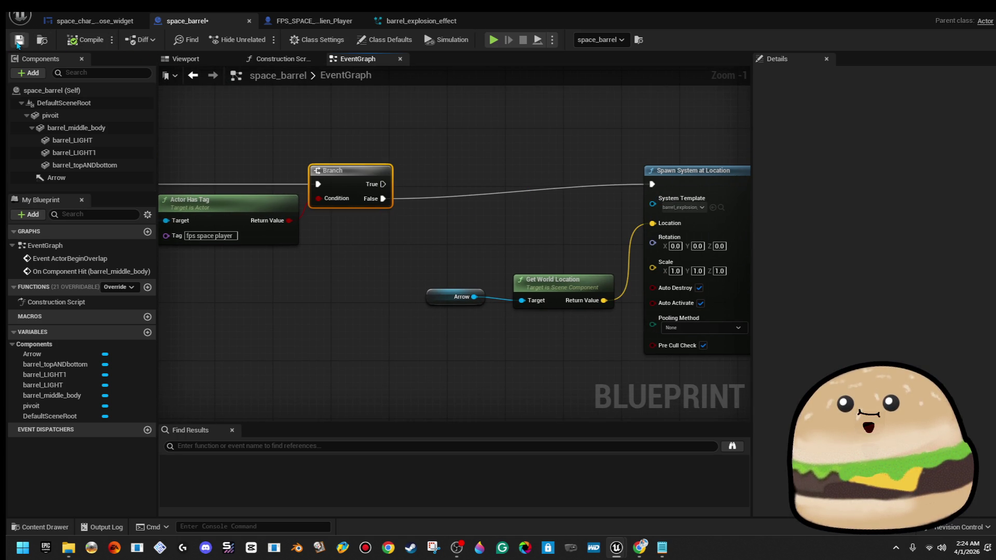
pyautogui.click(974, 17)
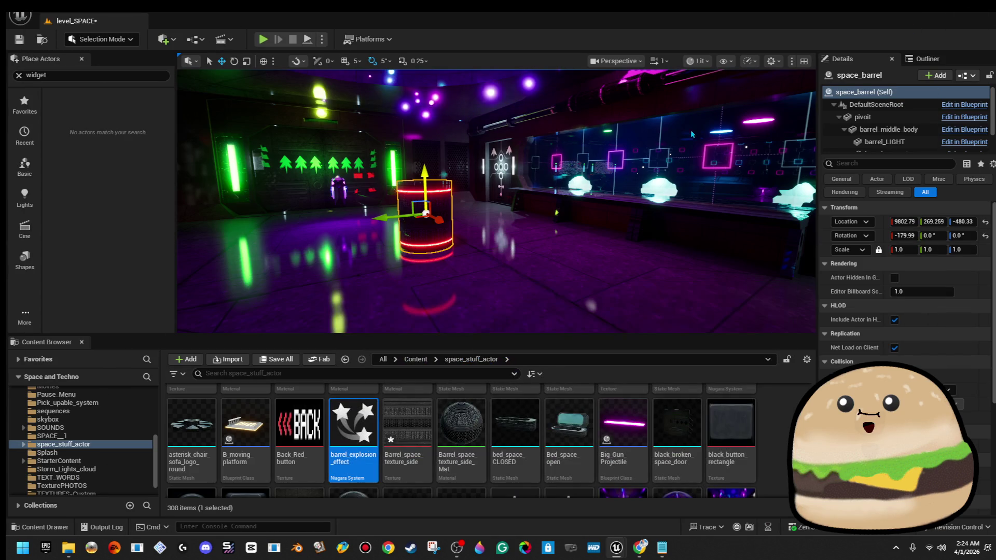
# Step: Playtest twice, the second time walking through the neon room up to the barrel
pyautogui.click(263, 41)
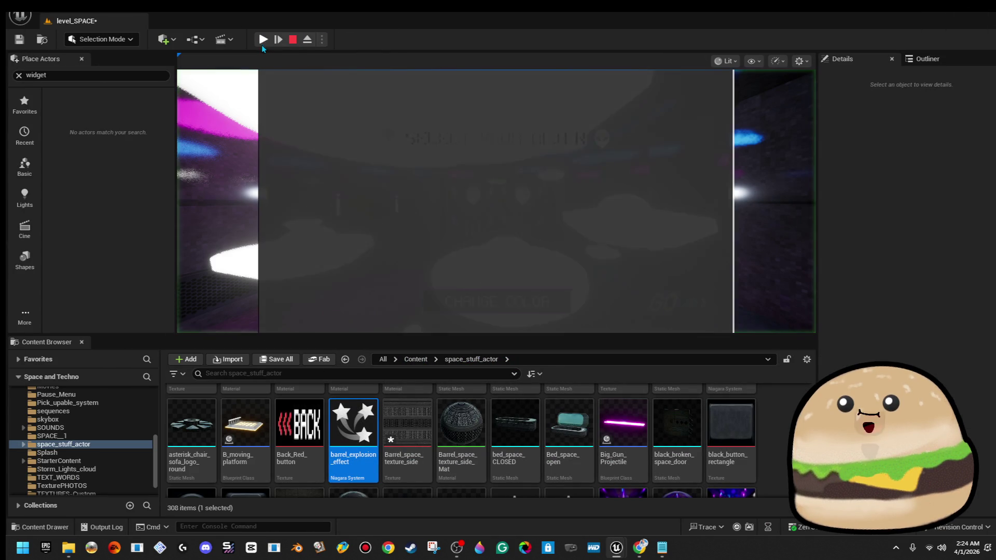
pyautogui.click(591, 225)
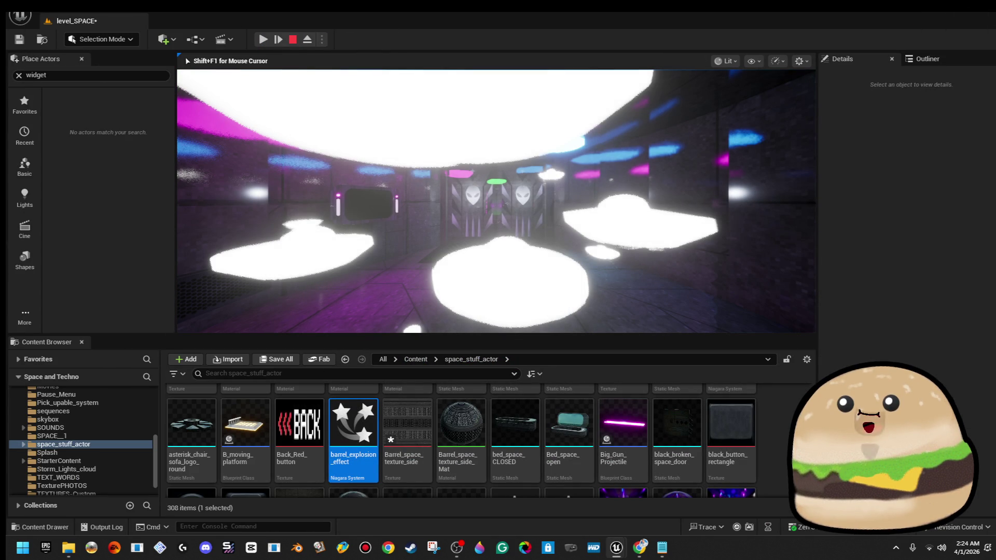
pyautogui.press('Escape')
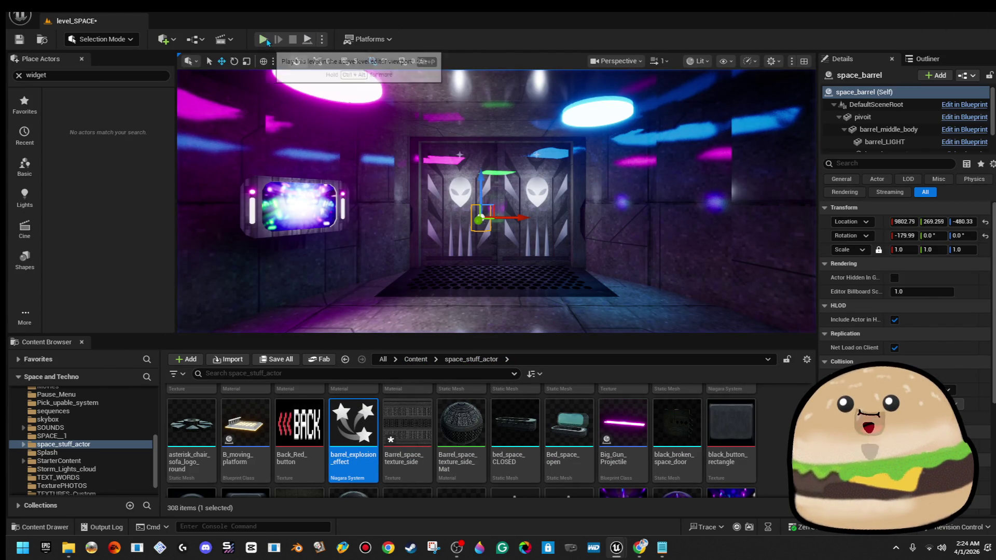
pyautogui.hotkey('alt', 'p')
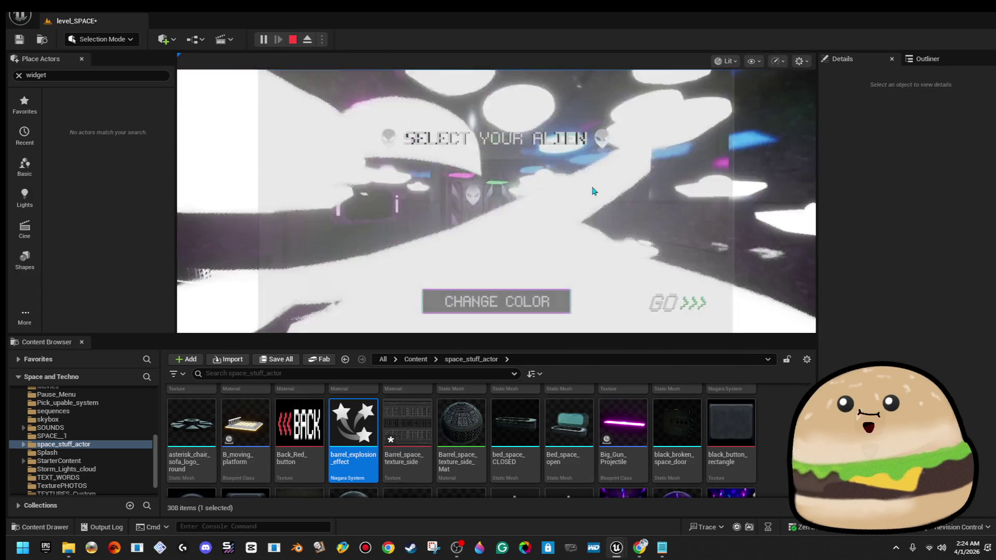
pyautogui.click(593, 191)
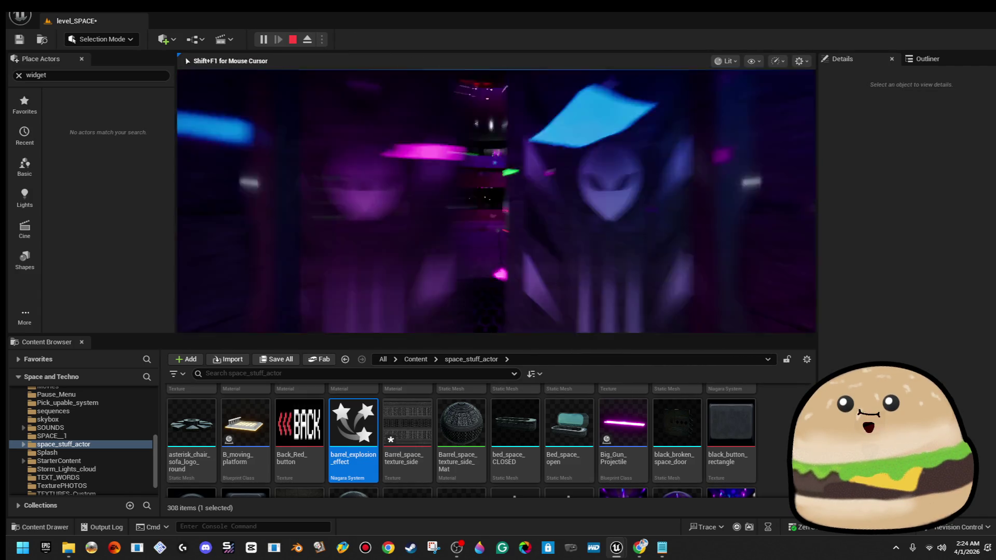
pyautogui.press('w')
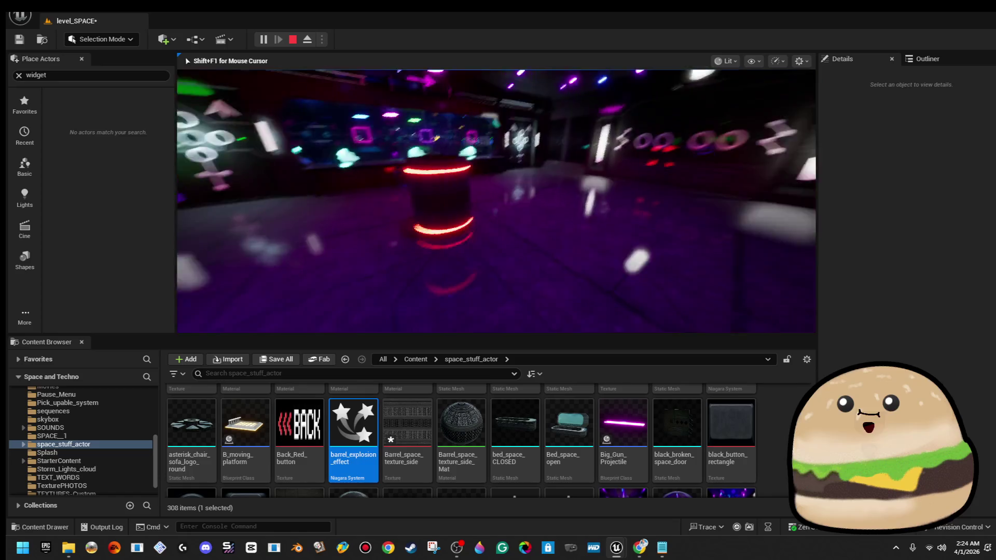
pyautogui.press('w')
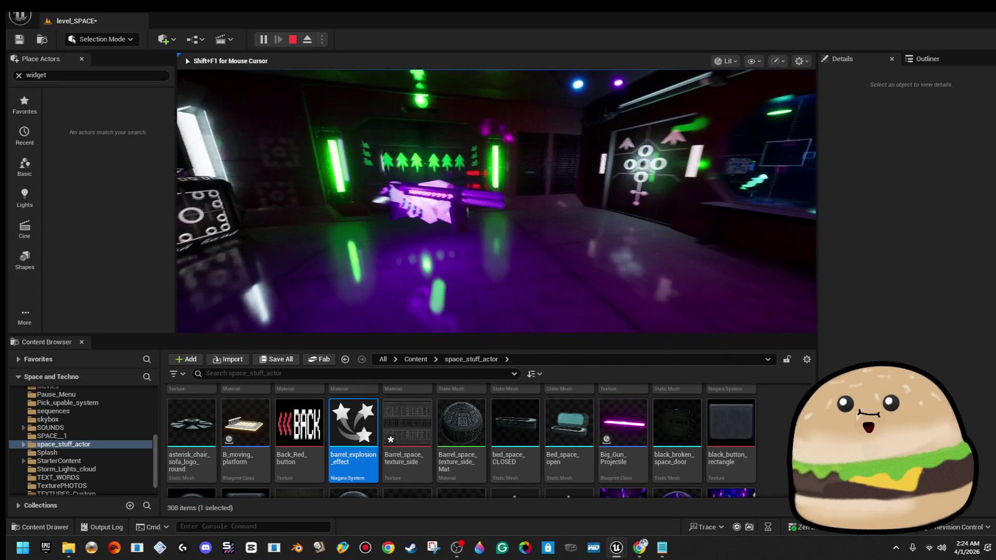
pyautogui.press('w')
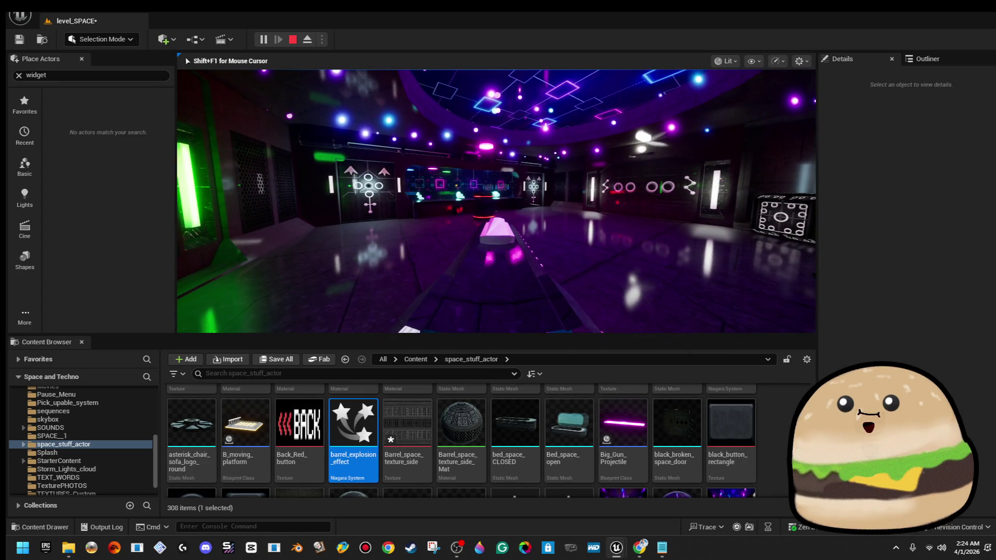
pyautogui.press('w')
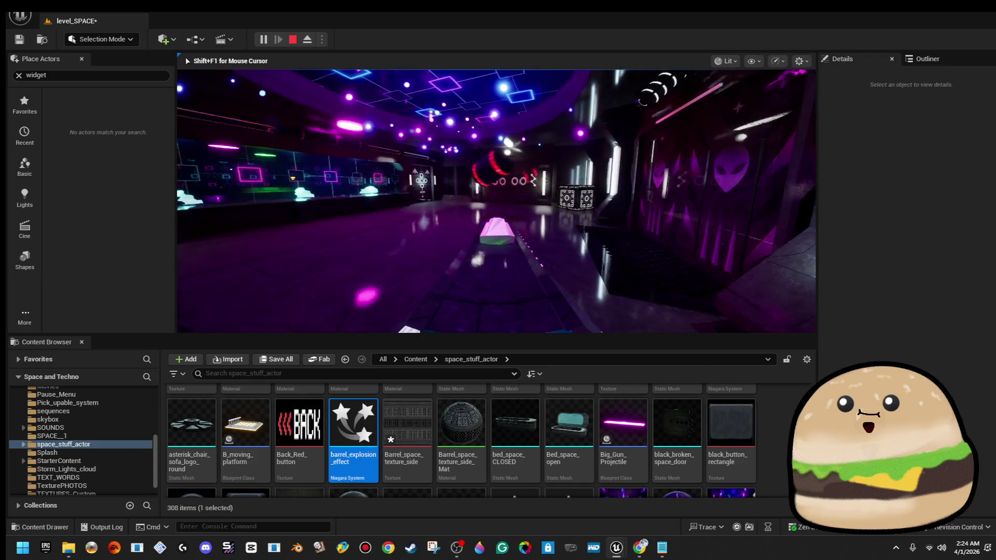
pyautogui.press('w')
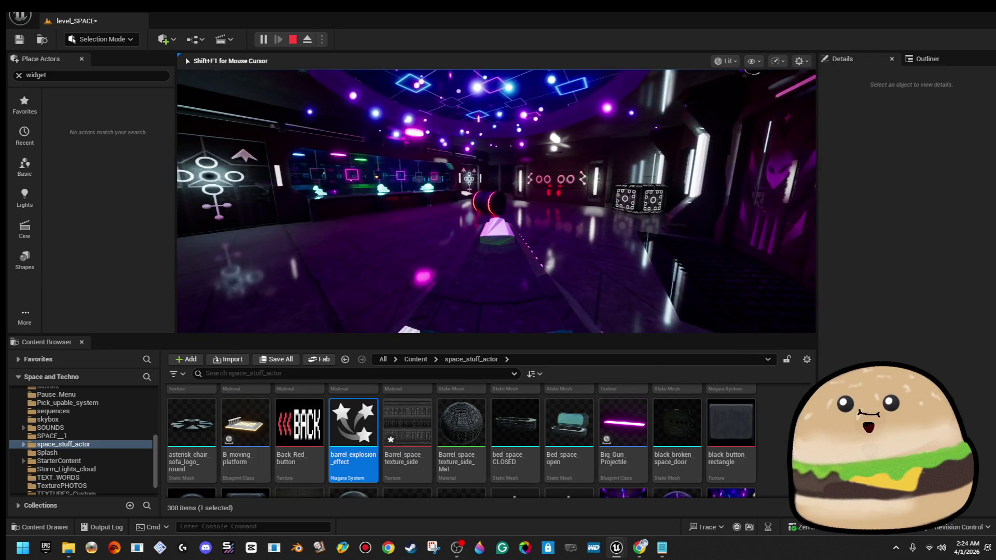
pyautogui.press('Escape')
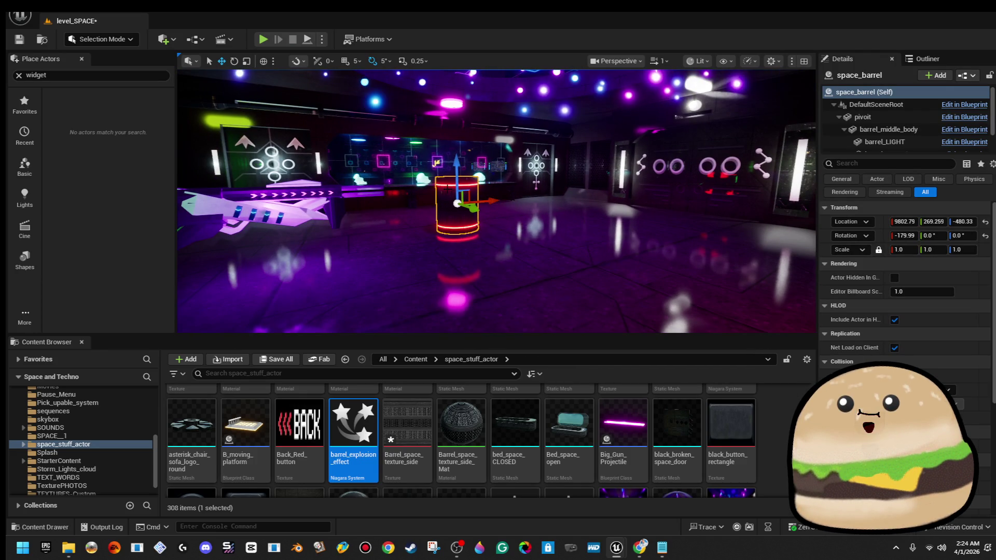
# Step: Reopen the space_barrel Blueprint and reposition the Branch node
pyautogui.rightClick(448, 191)
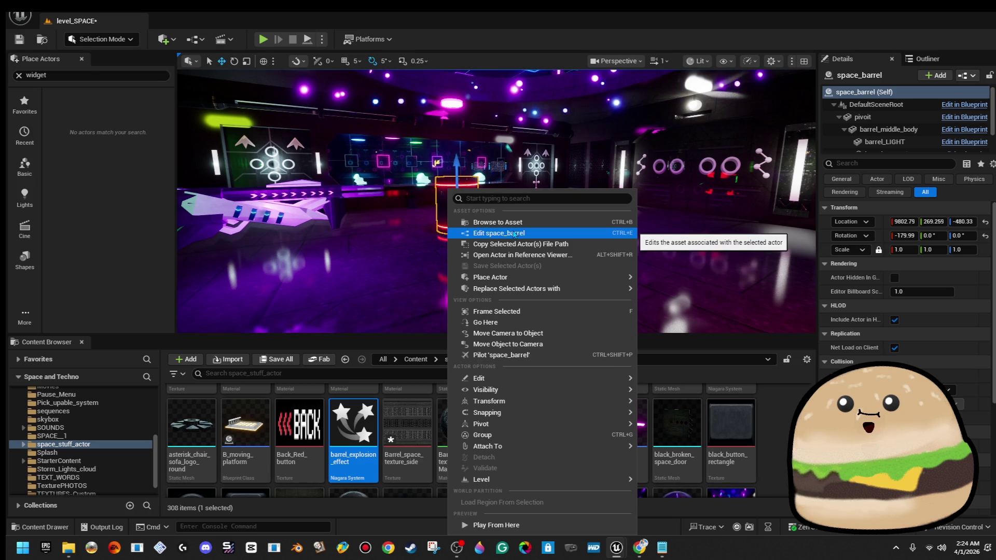
pyautogui.click(513, 234)
pyautogui.moveTo(359, 185)
pyautogui.mouseDown()
pyautogui.moveTo(373, 185)
pyautogui.moveTo(372, 148)
pyautogui.mouseUp()
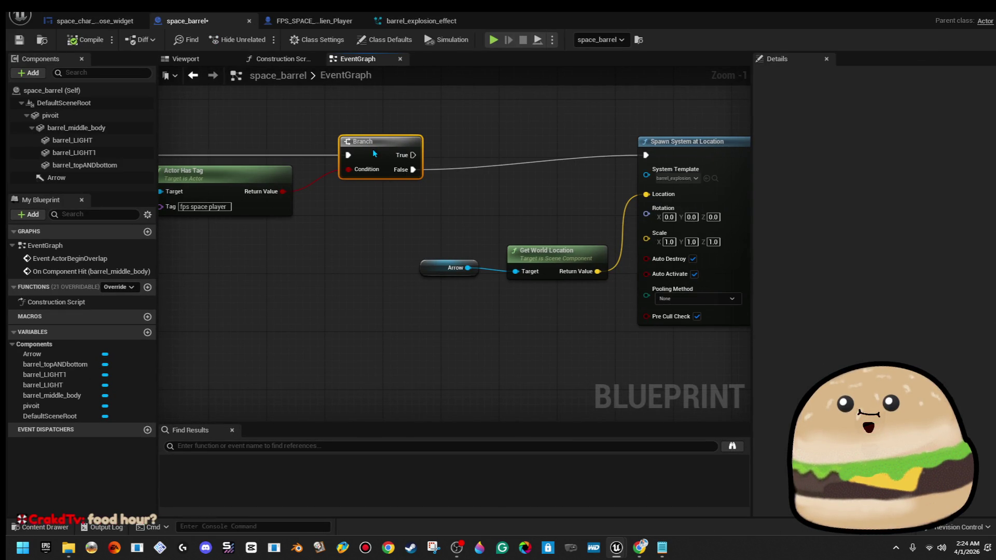
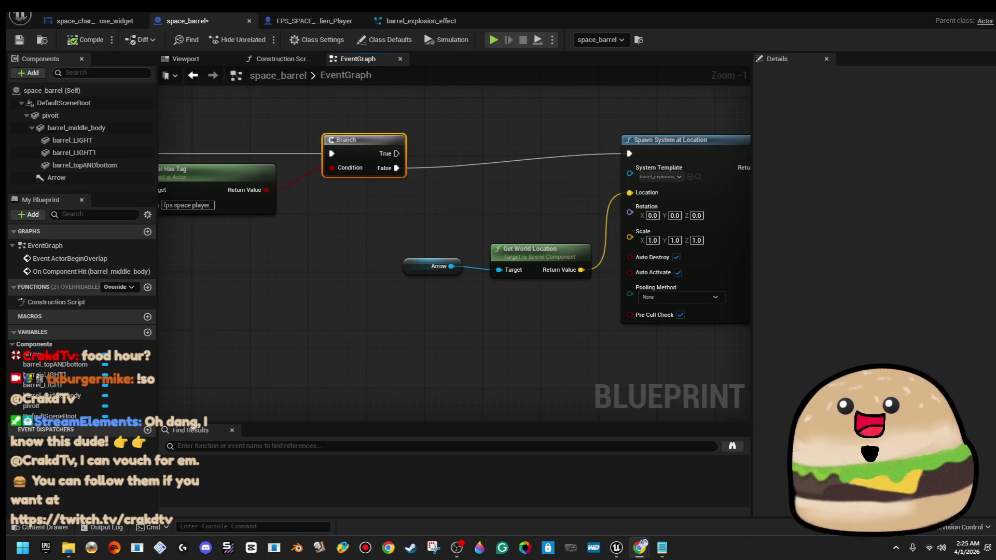
# Step: Pan the EventGraph to the Actor Has Tag node and switch back to the level_SPACE editor
pyautogui.moveTo(315, 262)
pyautogui.mouseDown()
pyautogui.moveTo(377, 298)
pyautogui.moveTo(317, 296)
pyautogui.mouseUp()
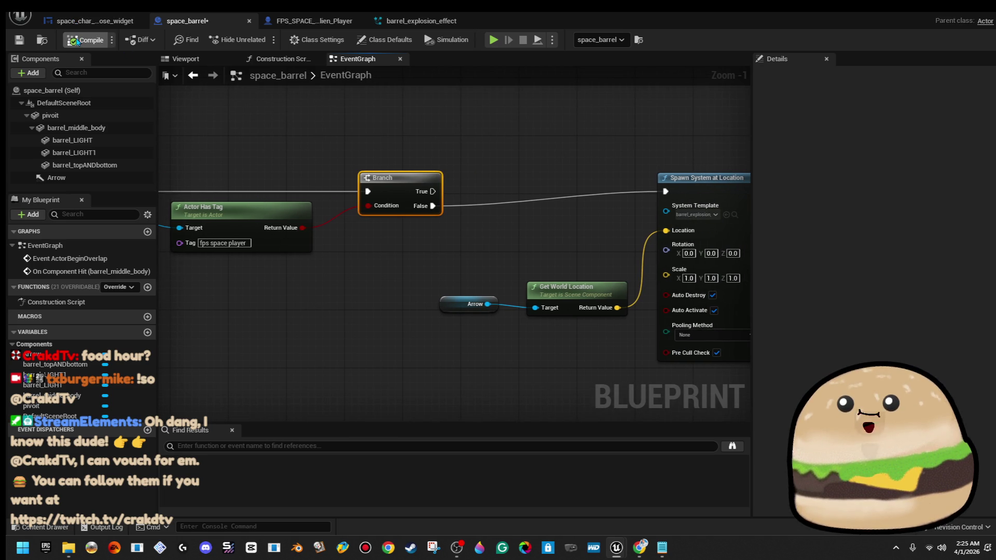
pyautogui.scroll(-2, 552, 101)
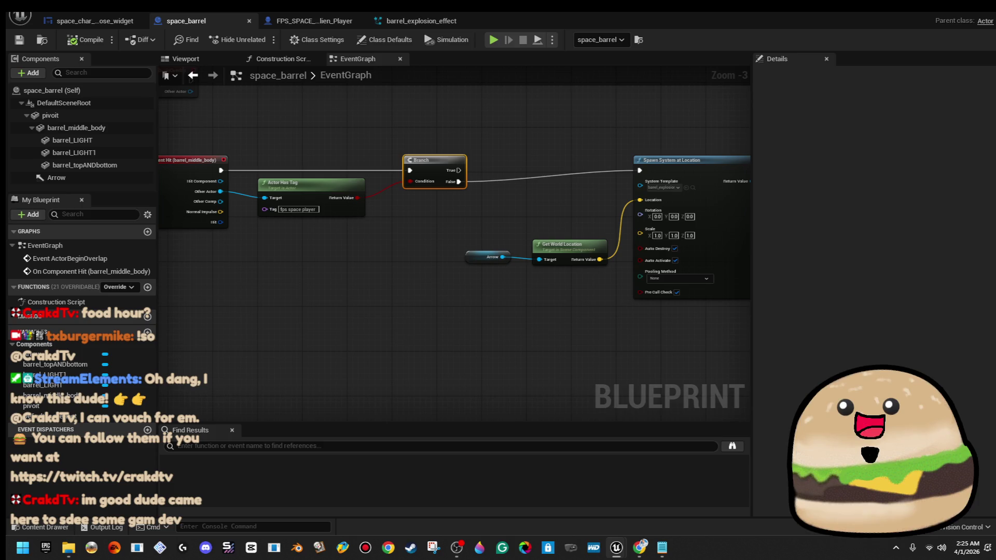
pyautogui.click(948, 11)
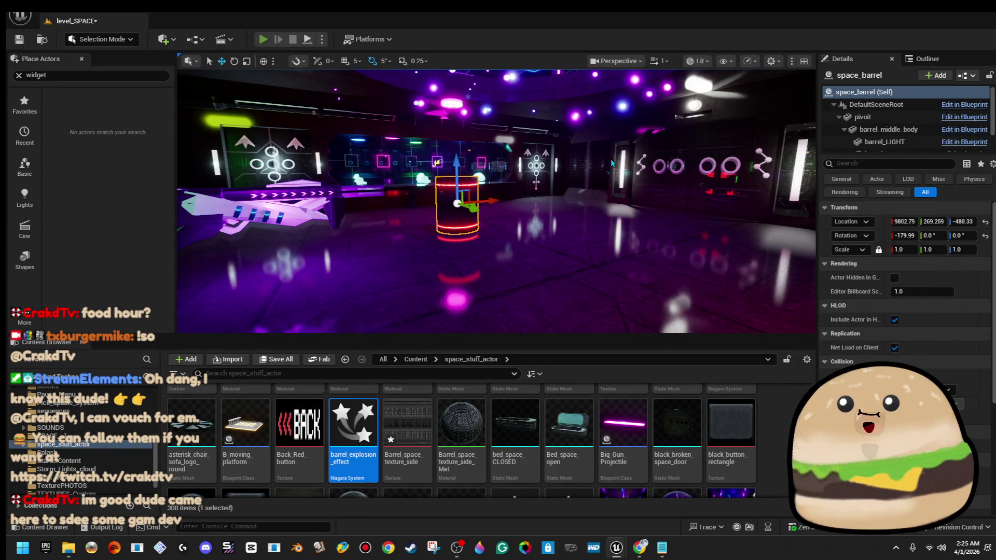
# Step: Play-test level_SPACE full screen, then open the placed barrel's space_barrel Blueprint via Edit space_barrel
pyautogui.hotkey('alt', 'p')
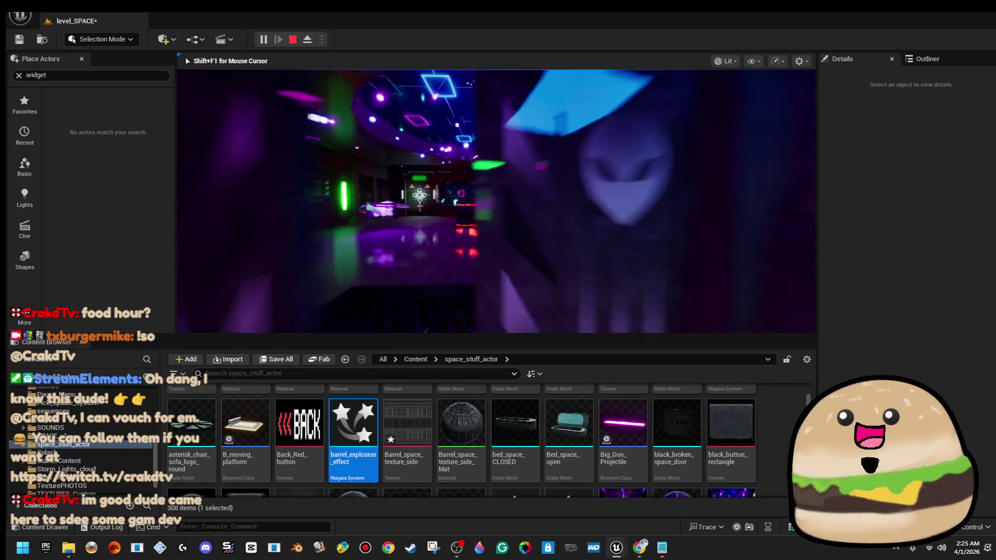
pyautogui.press('F11')
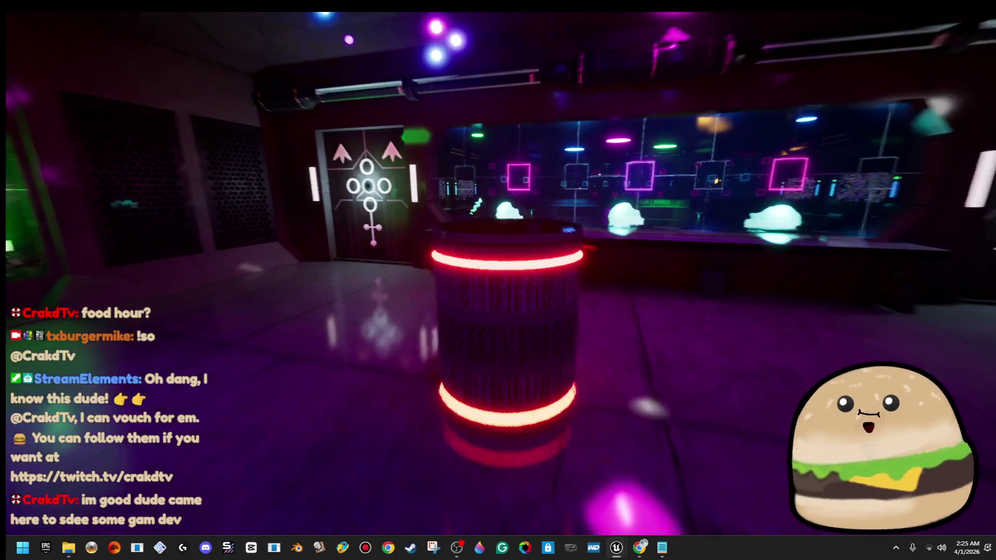
pyautogui.click(514, 394)
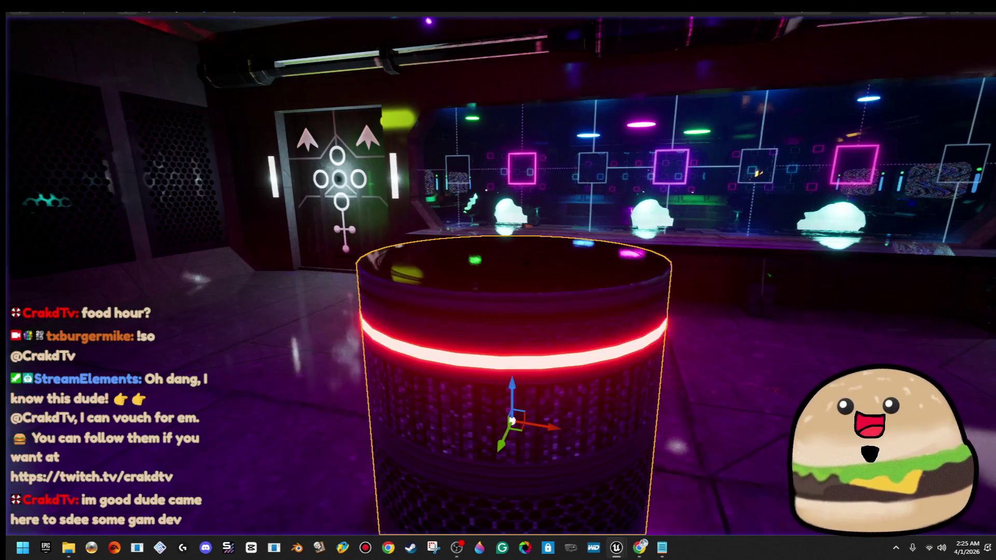
pyautogui.rightClick(577, 233)
pyautogui.click(659, 235)
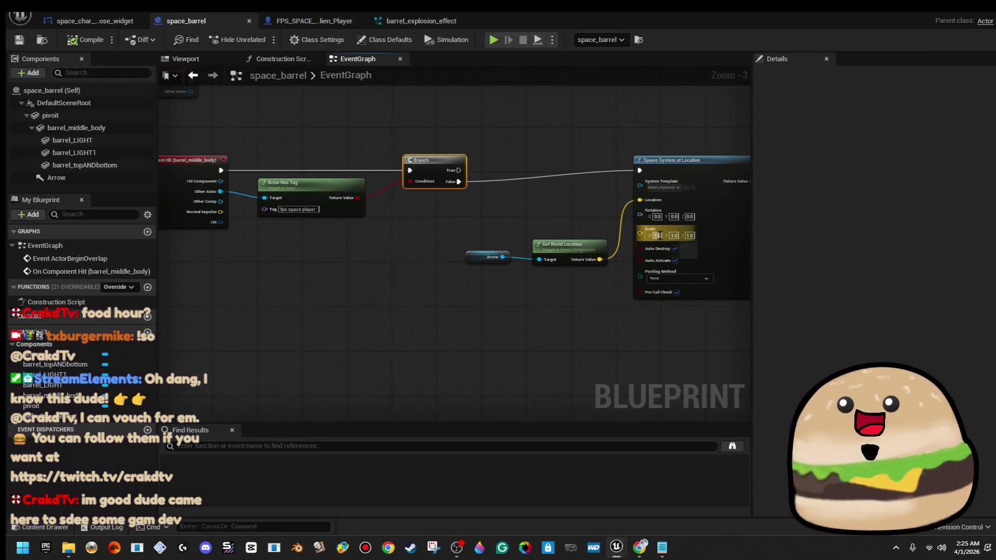
# Step: Wire Branch True to Spawn System at Location, break the False link, and return to the level
pyautogui.scroll(3, 482, 321)
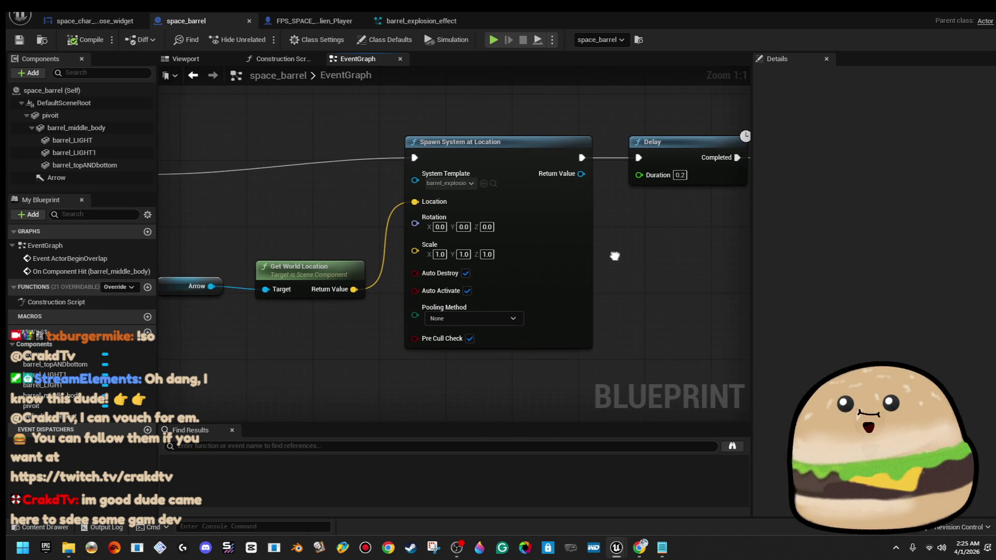
pyautogui.scroll(-1, 352, 305)
pyautogui.moveTo(353, 305); pyautogui.dragTo(665, 300)
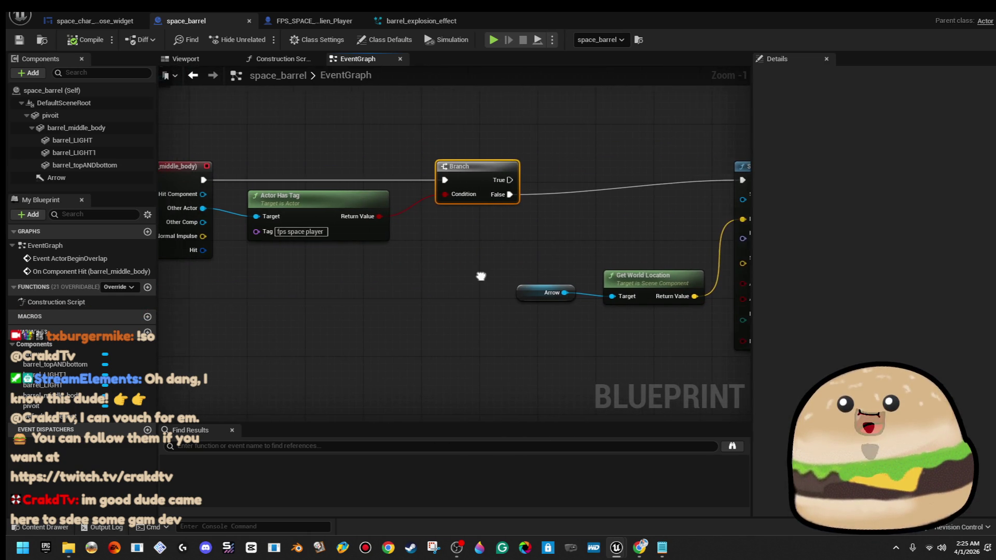
pyautogui.moveTo(500, 269); pyautogui.dragTo(354, 266)
pyautogui.moveTo(387, 186); pyautogui.dragTo(624, 193)
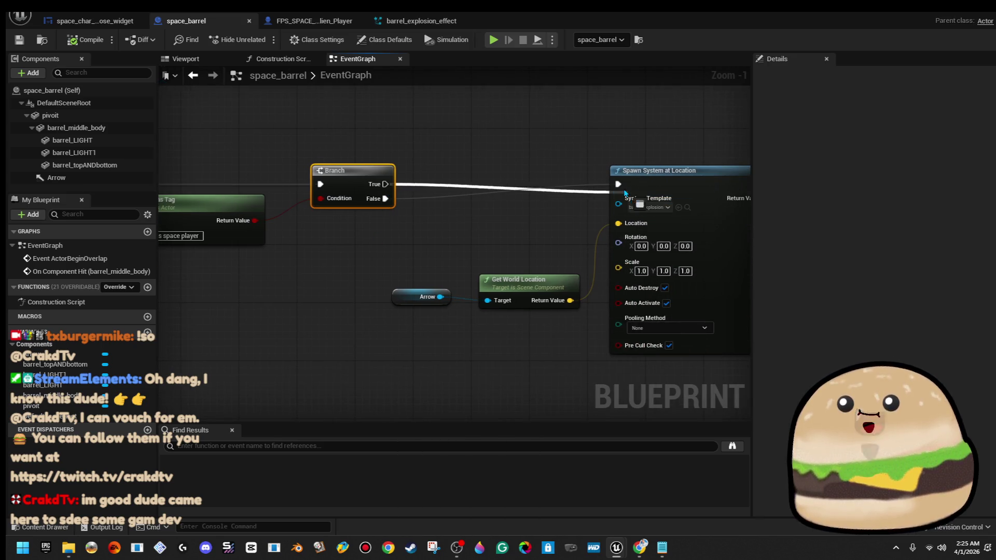
pyautogui.rightClick(385, 198)
pyautogui.click(429, 233)
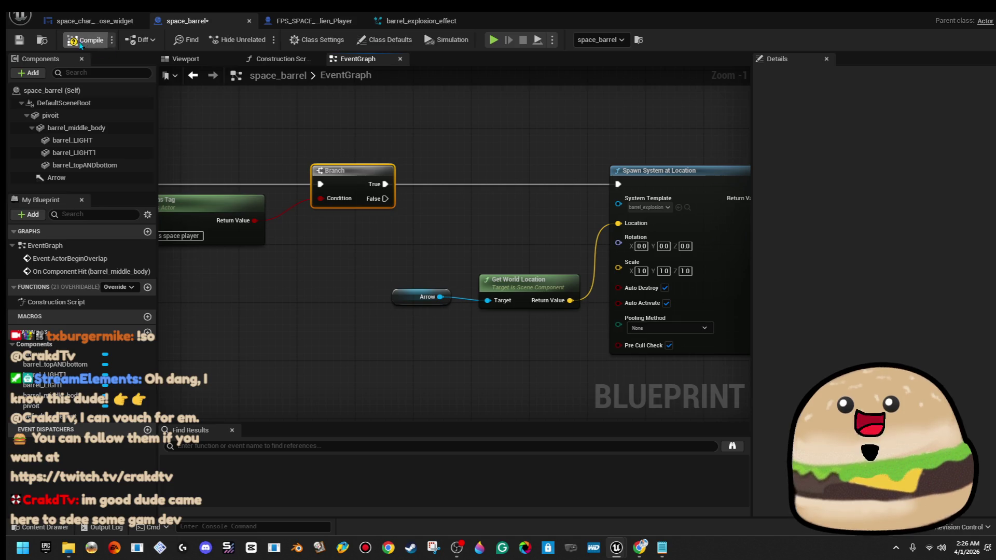
pyautogui.click(884, 19)
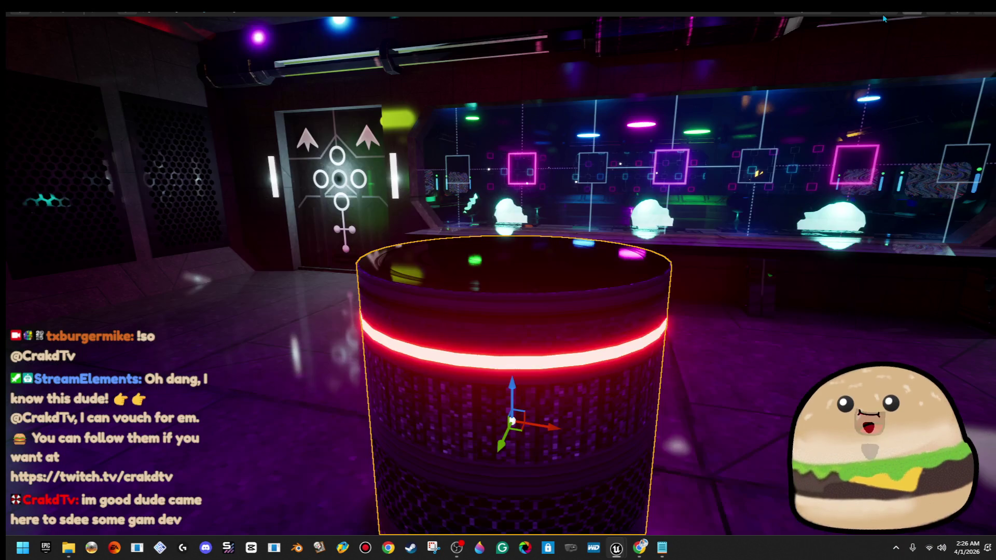
# Step: Play the level as an alien, walking through the door to the barrel with the gun
pyautogui.press('F11')
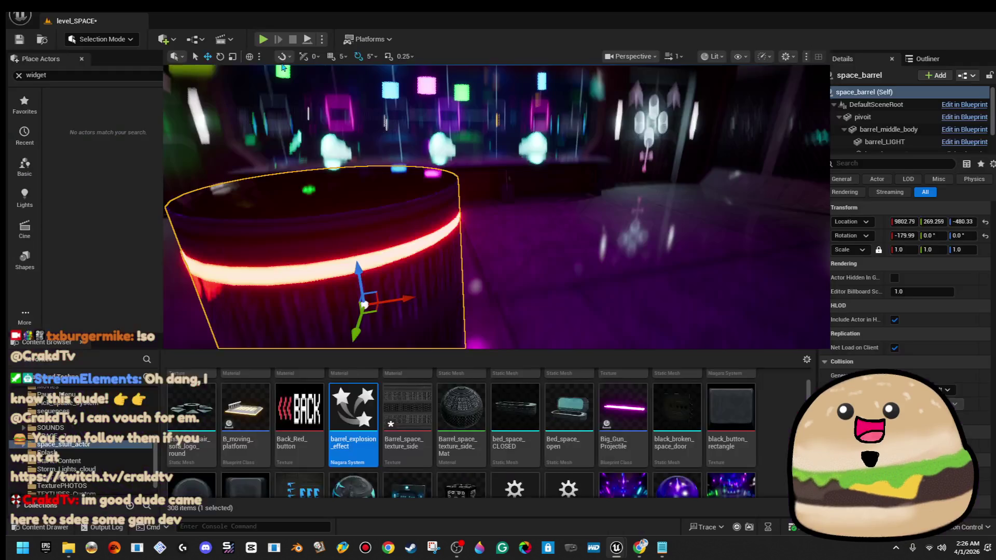
pyautogui.click(263, 42)
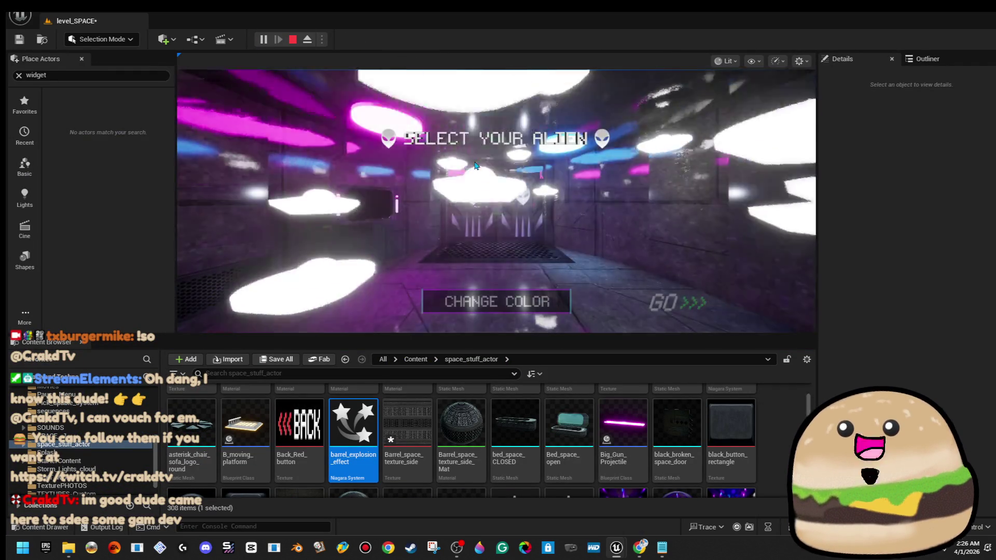
pyautogui.click(475, 164)
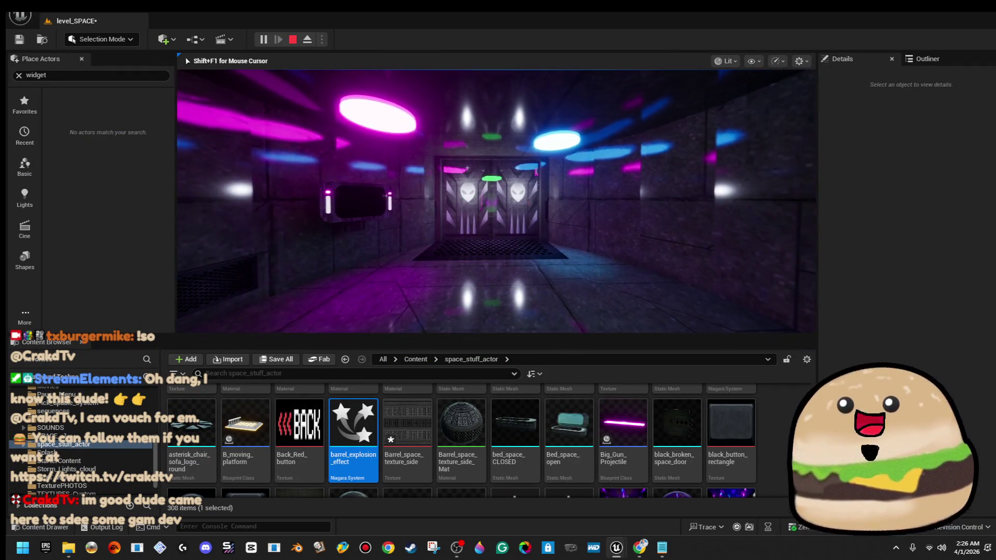
pyautogui.press('w')
pyautogui.press('F11')
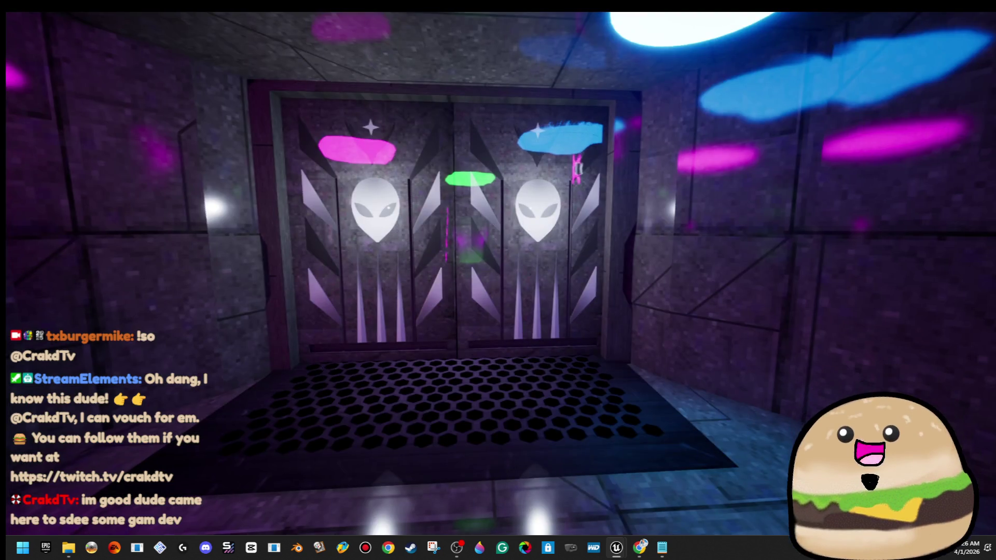
pyautogui.press('w')
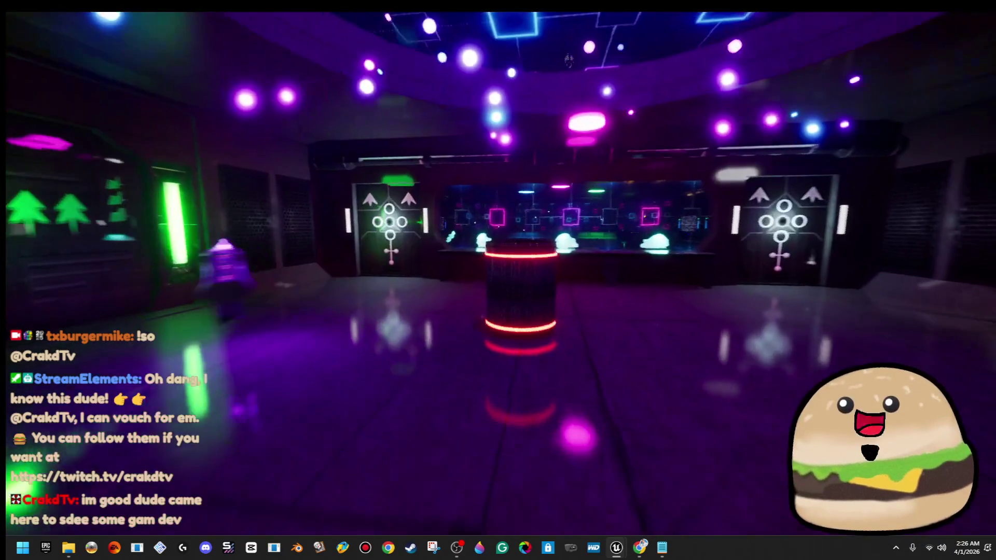
pyautogui.press('w')
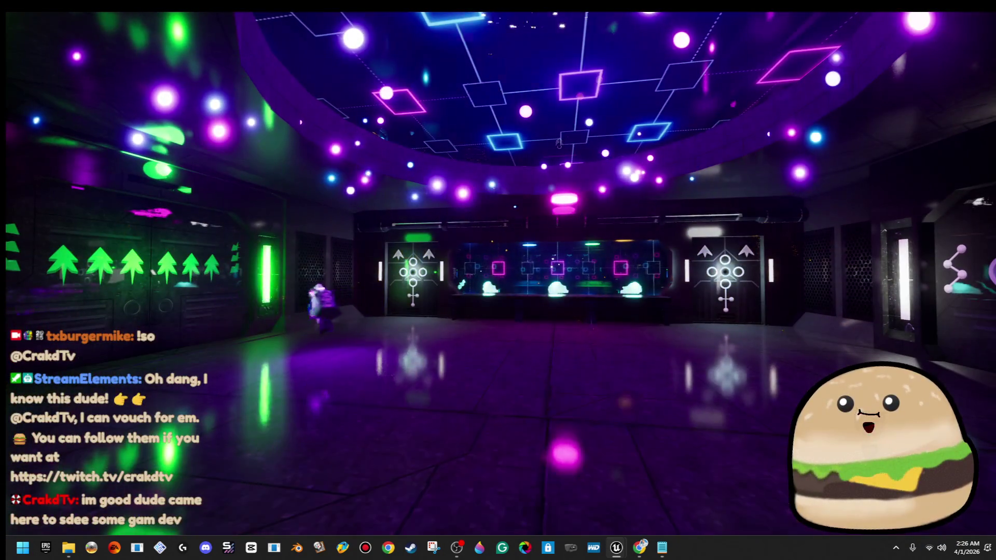
pyautogui.press('w')
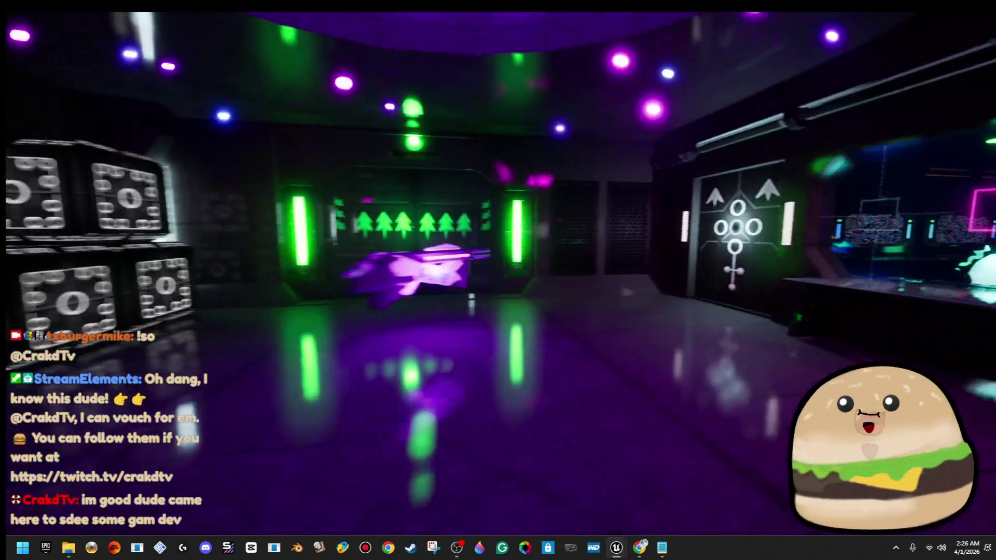
pyautogui.press('w')
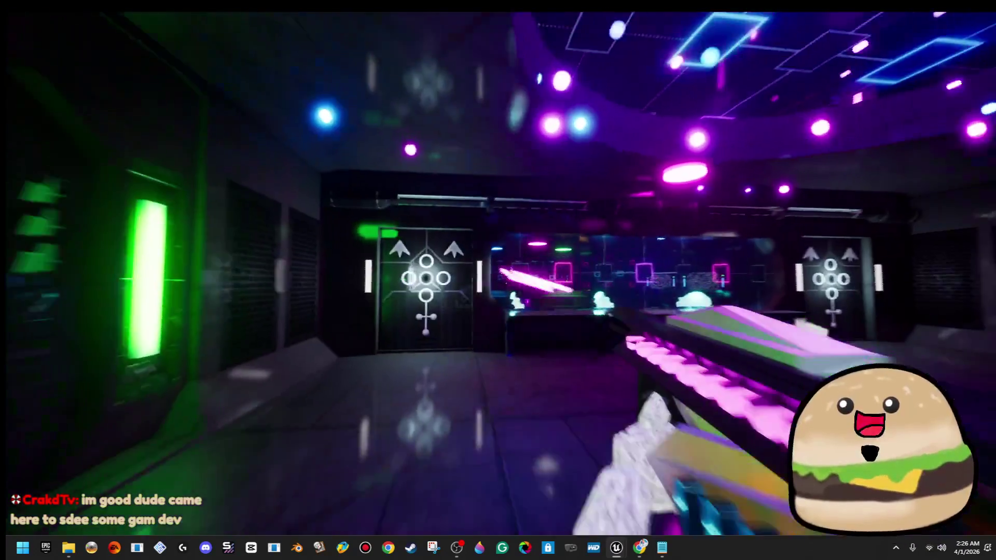
# Step: Eject from the player and open the barrel's Blueprint with Edit space_barrel
pyautogui.press('F8')
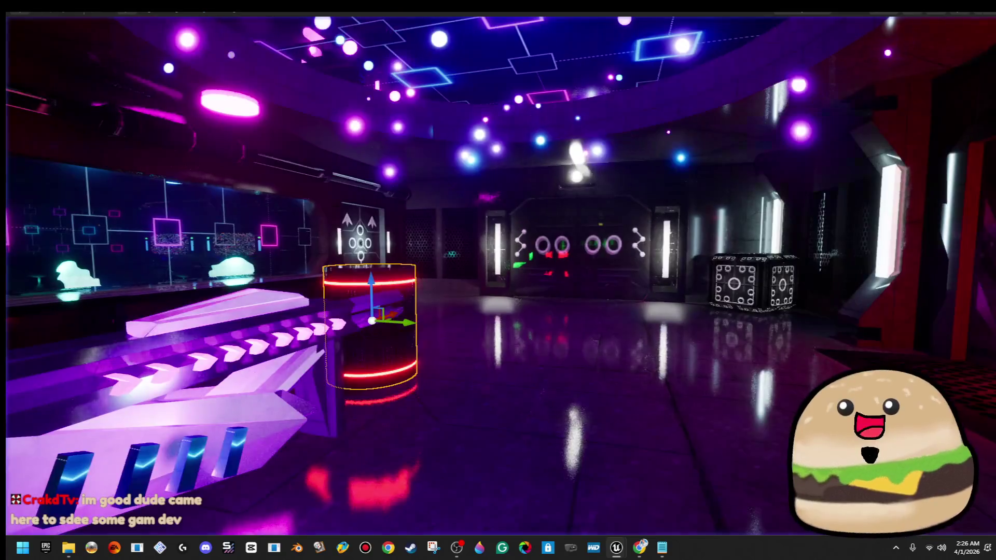
pyautogui.rightClick(407, 321)
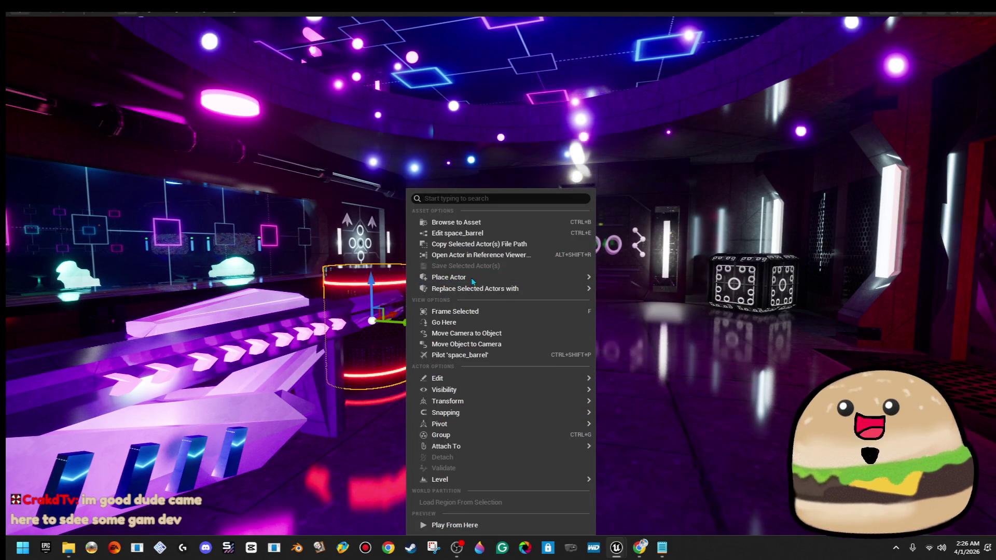
pyautogui.click(466, 244)
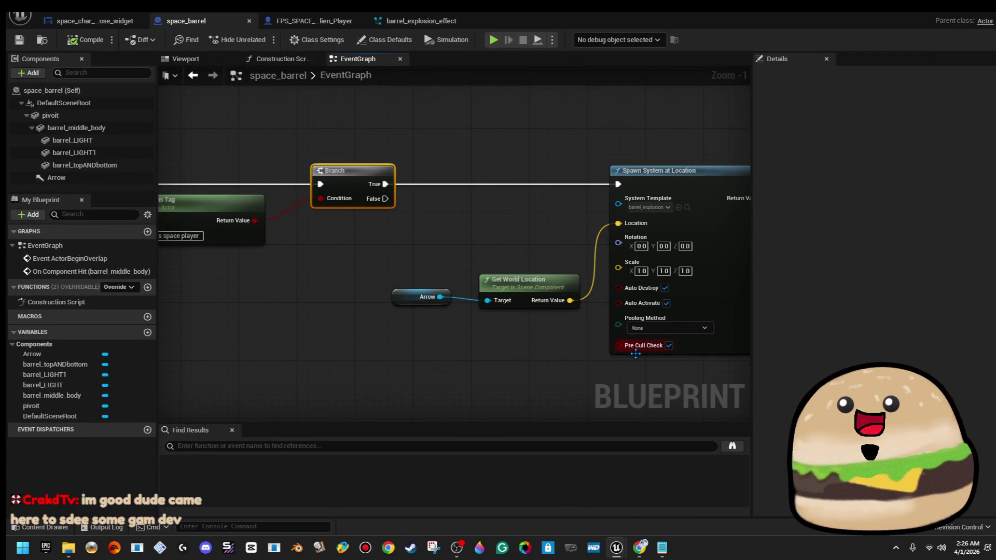
pyautogui.scroll(-3, 635, 354)
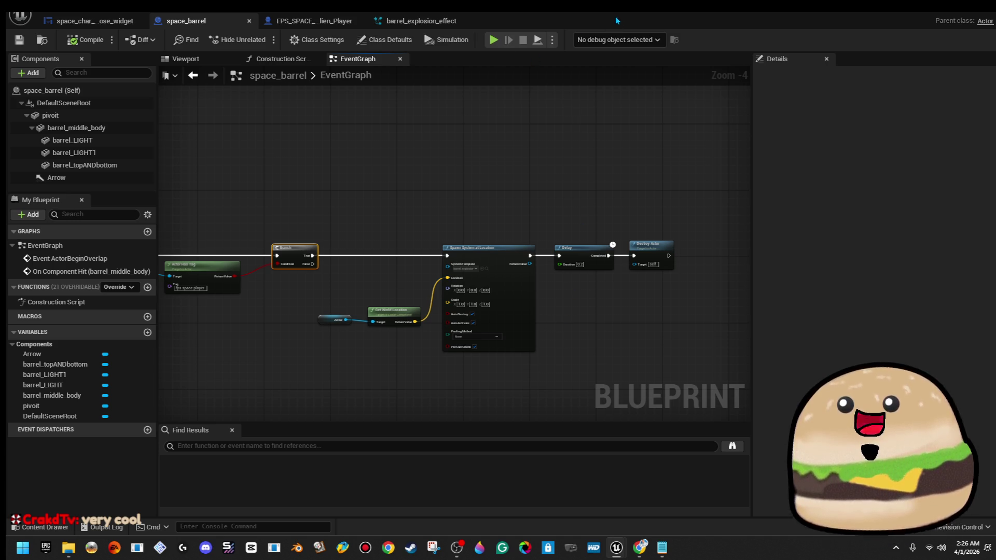
pyautogui.moveTo(606, 14); pyautogui.dragTo(985, 109)
pyautogui.moveTo(510, 306); pyautogui.dragTo(428, 307)
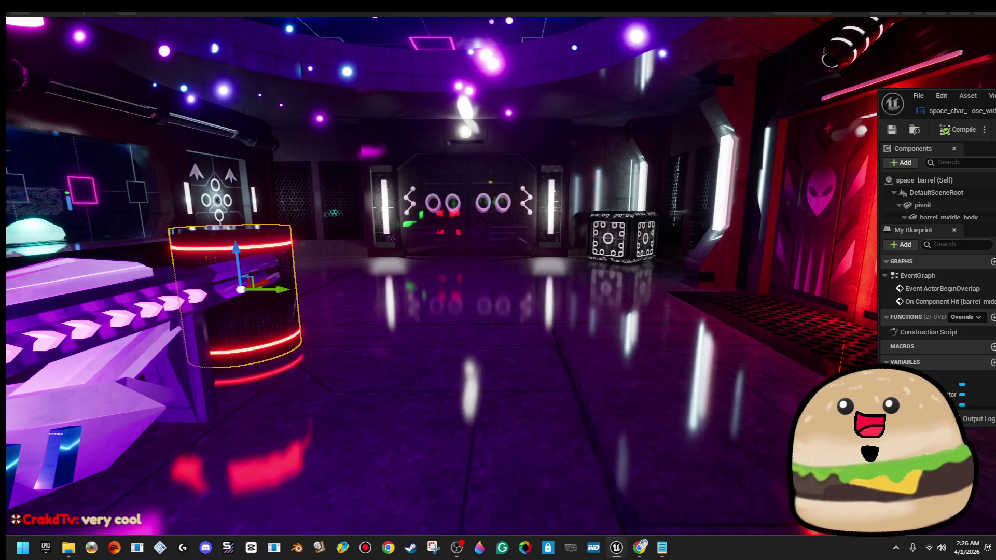
pyautogui.rightClick(687, 518)
pyautogui.click(683, 525)
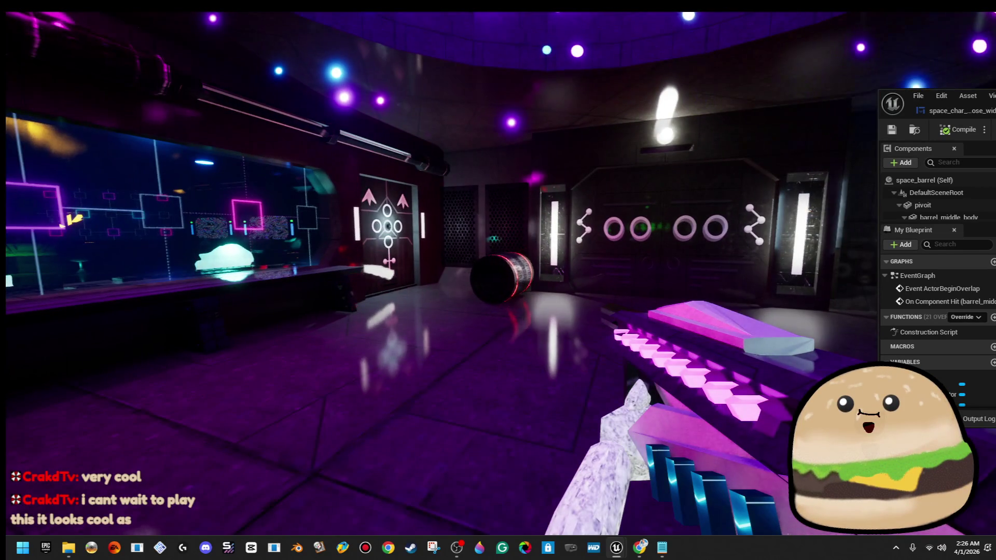
pyautogui.press('Escape')
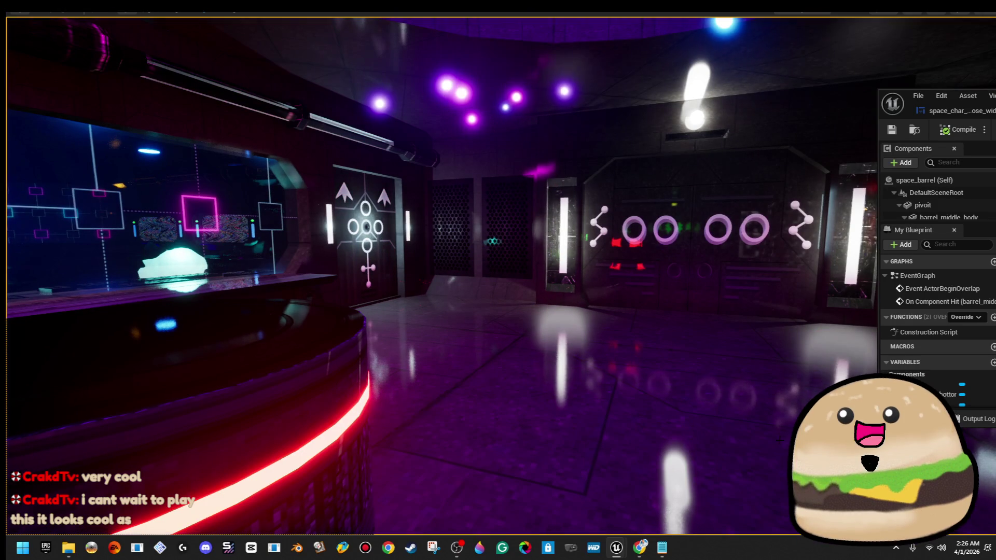
pyautogui.rightClick(280, 311)
pyautogui.click(374, 70)
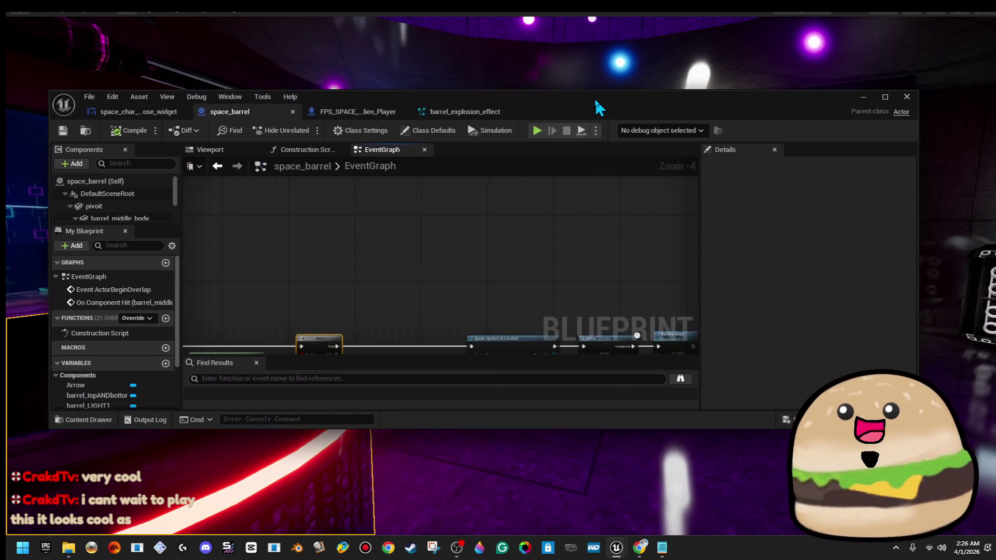
pyautogui.doubleClick(593, 98)
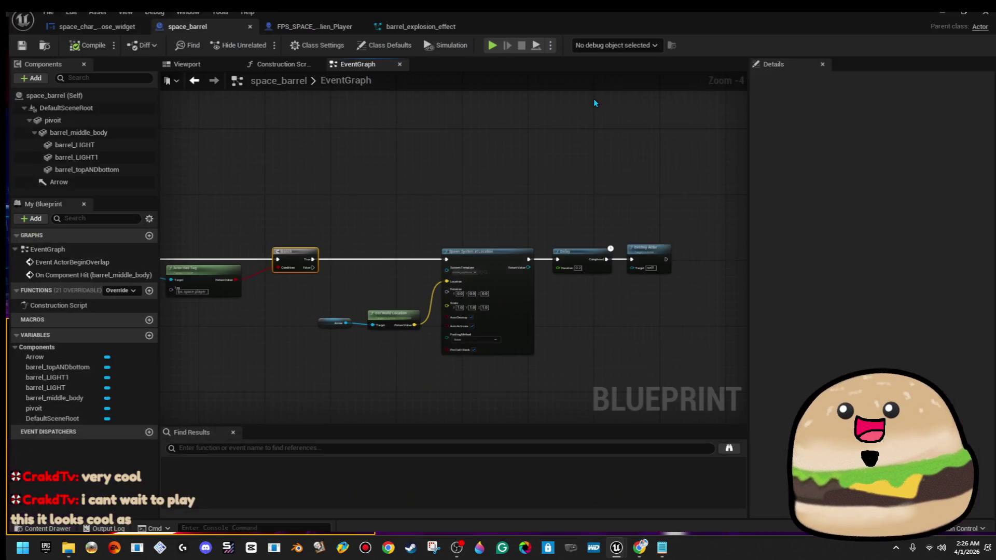
# Step: Inspect barrel_middle_body and the pivot component settings, then compile the barrel blueprint
pyautogui.click(83, 127)
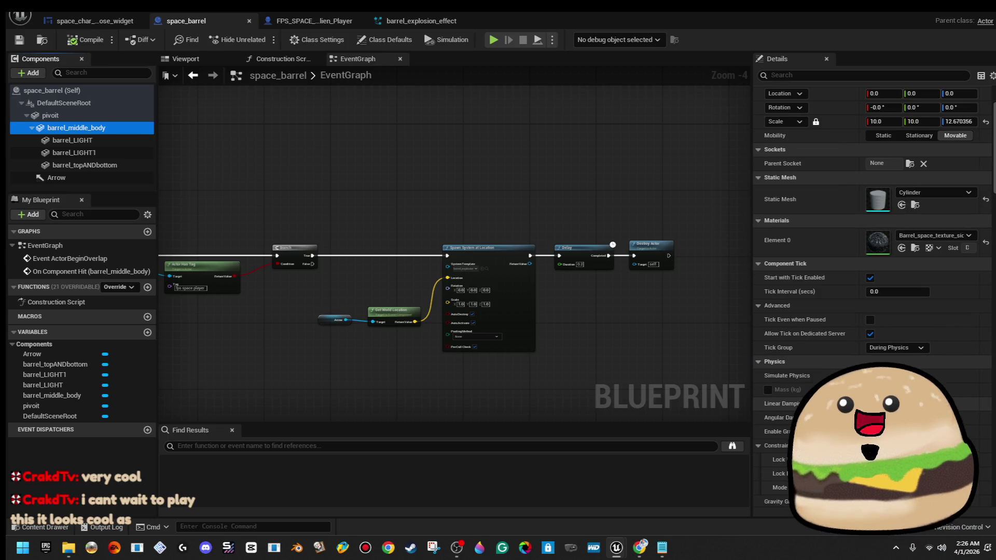
pyautogui.click(121, 116)
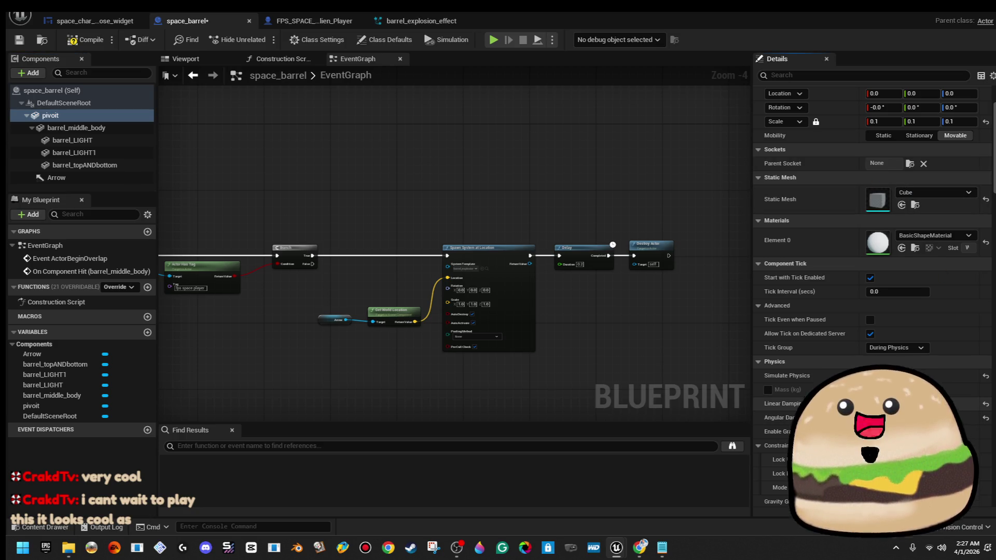
pyautogui.click(101, 44)
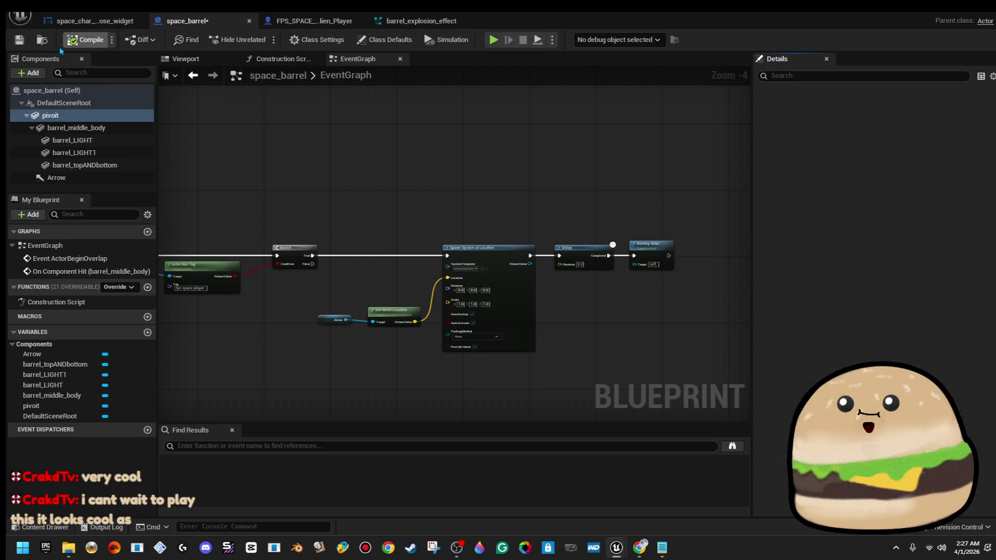
# Step: Rename the pivot component to 'pivit (also phyiscs w damp)' and compile again
pyautogui.rightClick(62, 116)
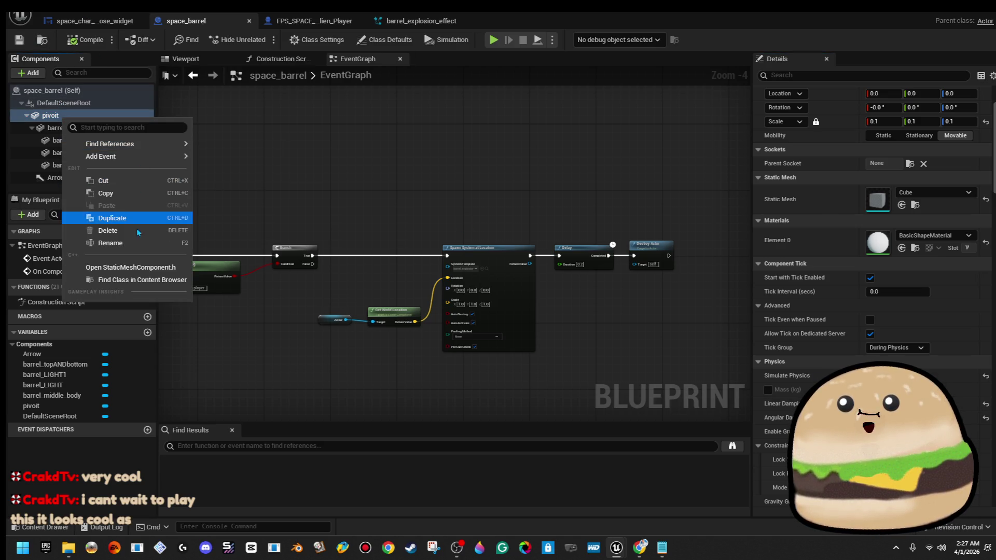
pyautogui.click(141, 242)
pyautogui.write('pivi')
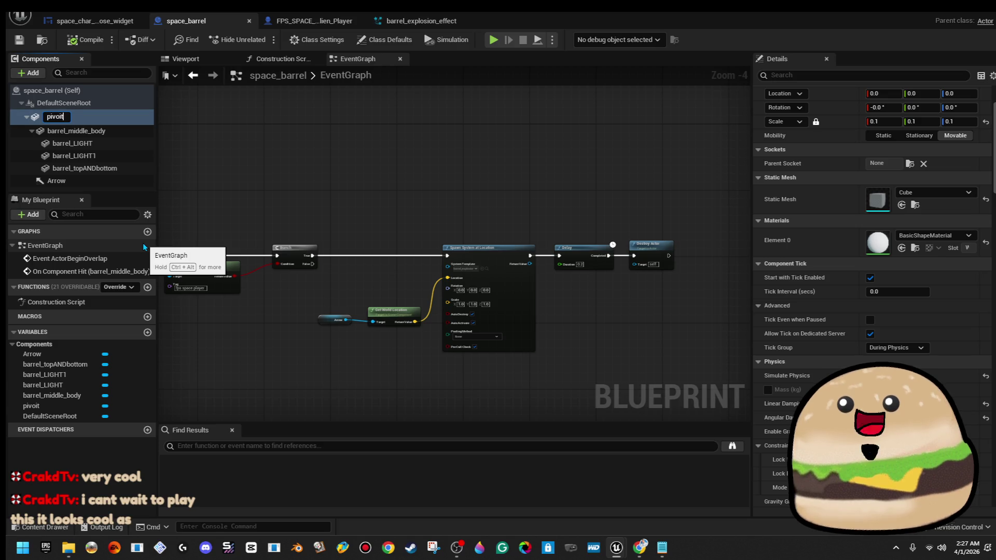
pyautogui.write('t (also')
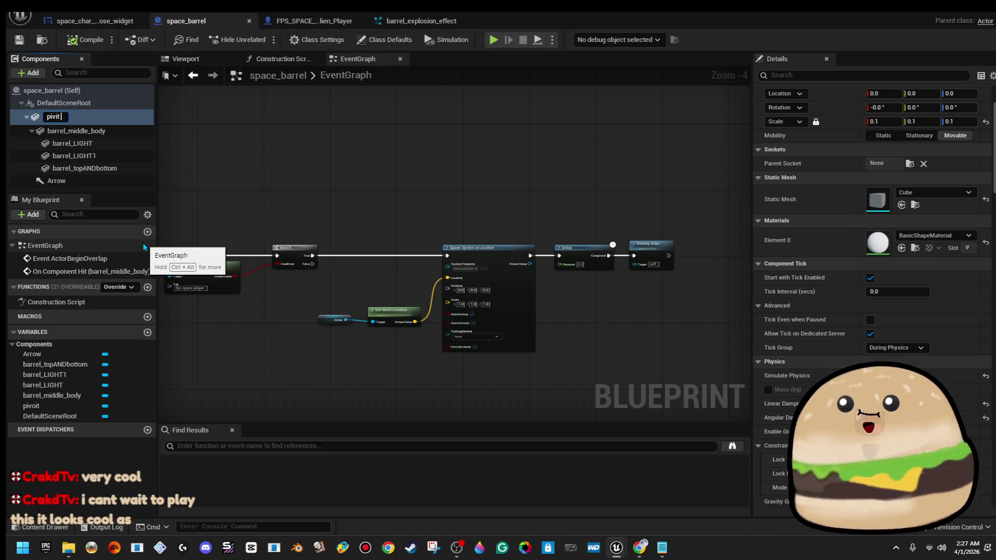
pyautogui.write(' phyiscc')
pyautogui.press('BackSpace')
pyautogui.write('s w damp)')
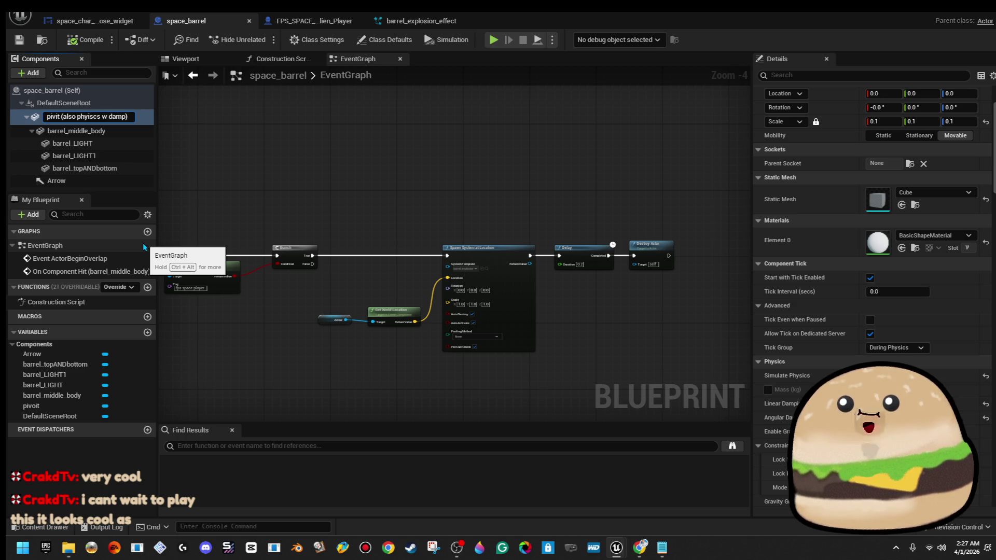
pyautogui.press('Return')
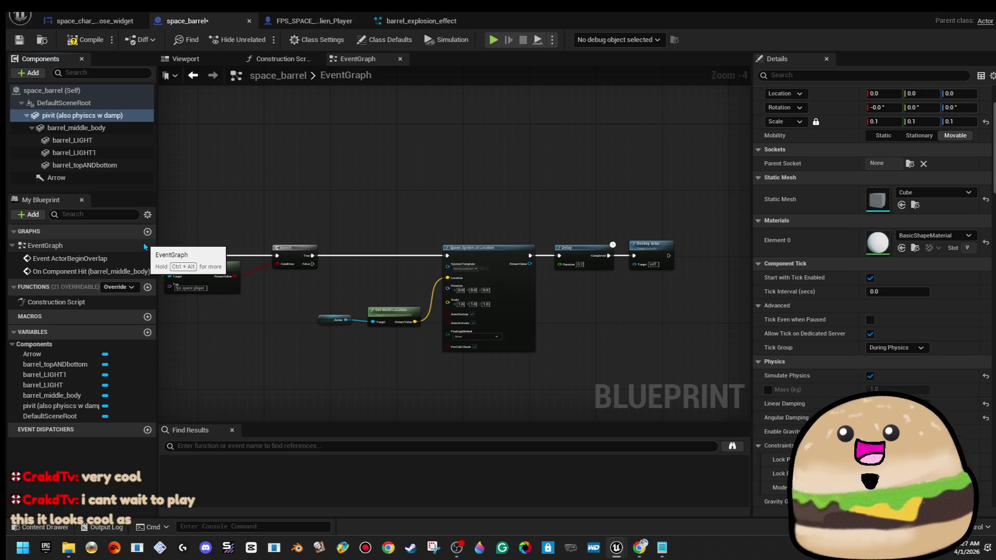
pyautogui.click(99, 43)
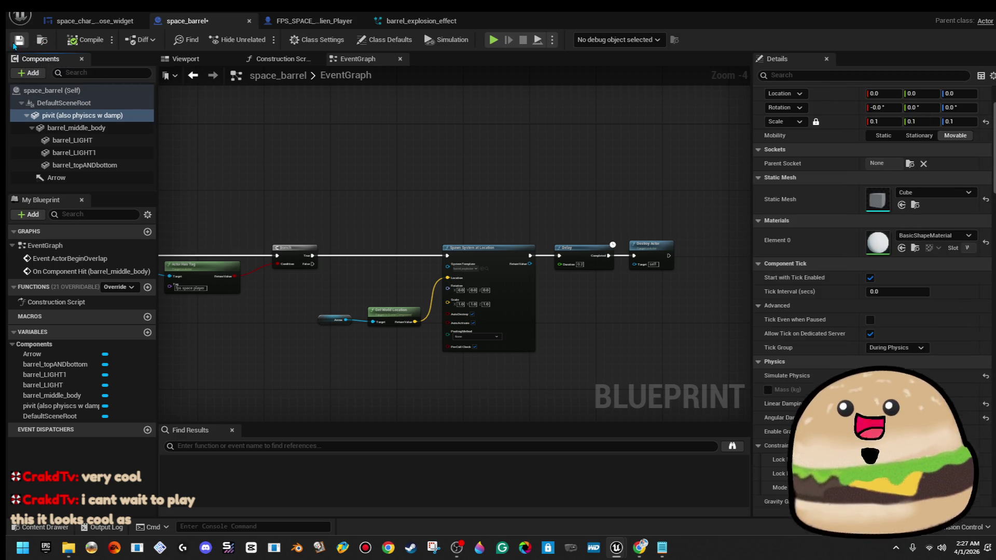
pyautogui.scroll(2, 478, 201)
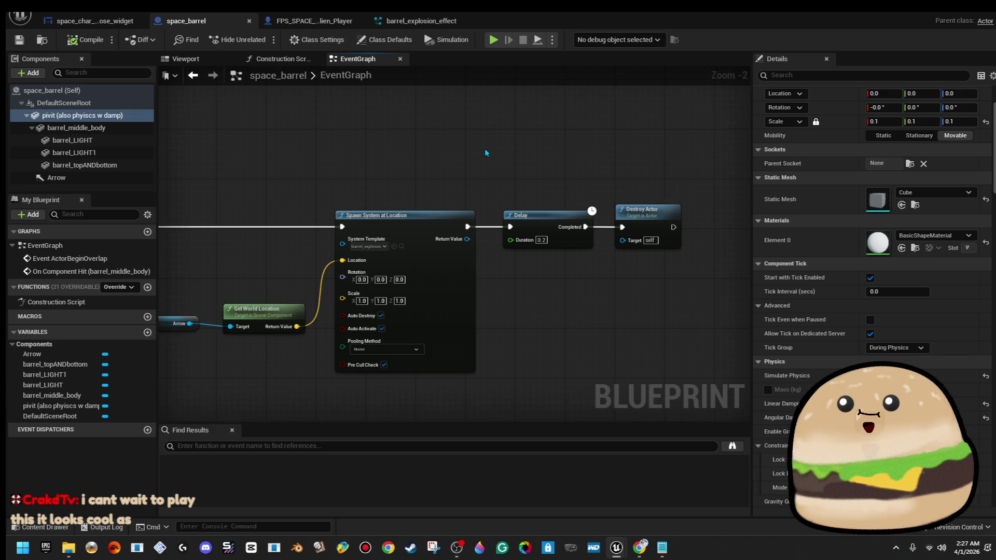
pyautogui.scroll(-2, 485, 148)
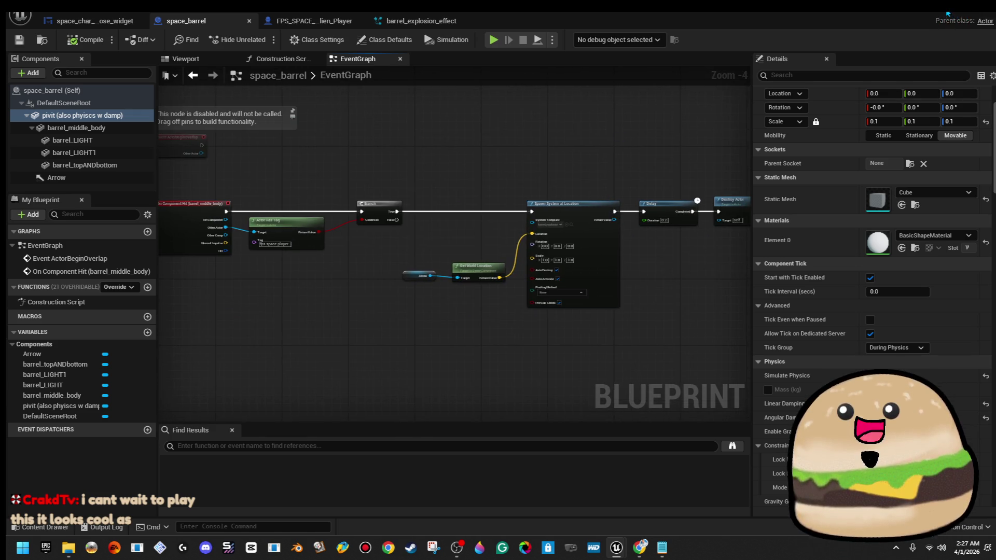
# Step: Restore the level editor layout and open Big_Gun_Projectile from a 'proj' Content Browser search
pyautogui.press('f')
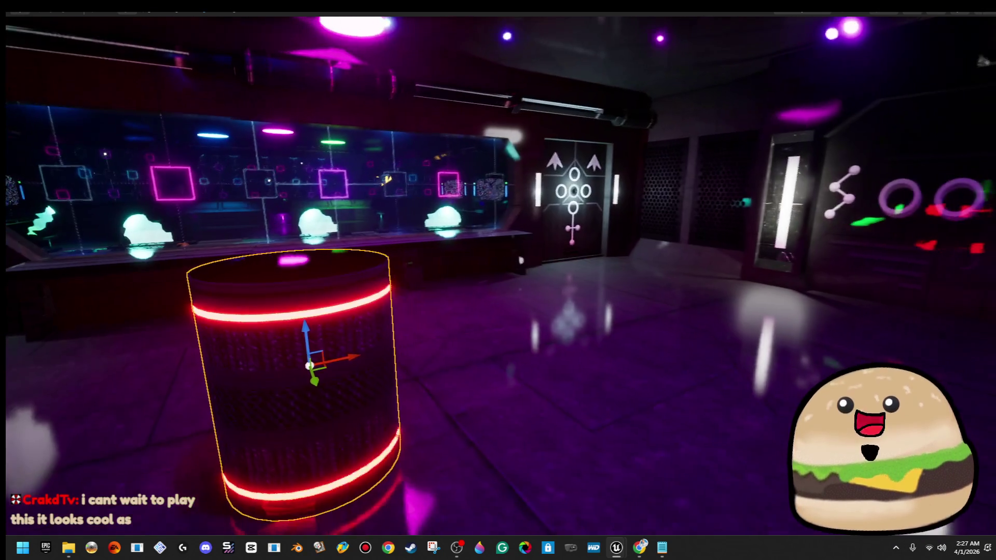
pyautogui.press('F11')
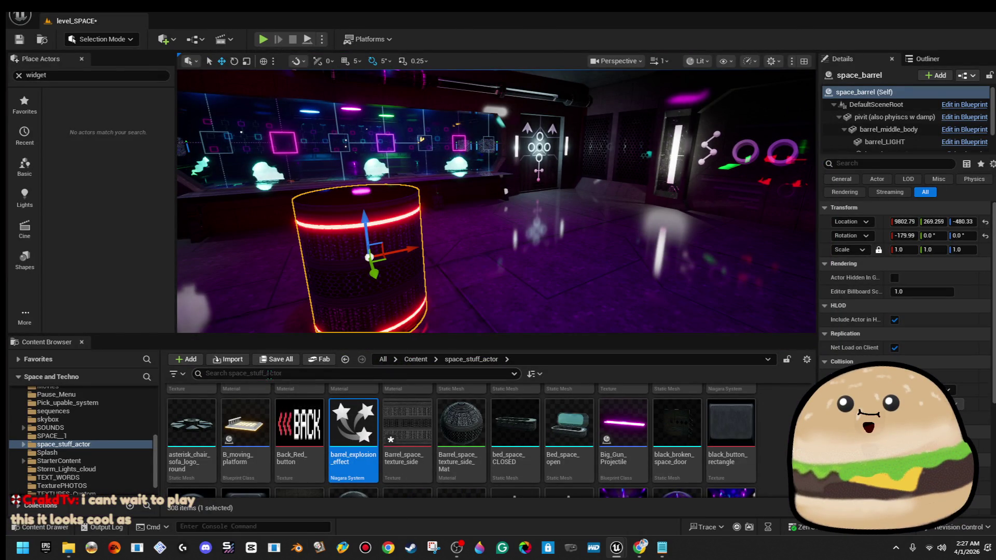
pyautogui.write('pr')
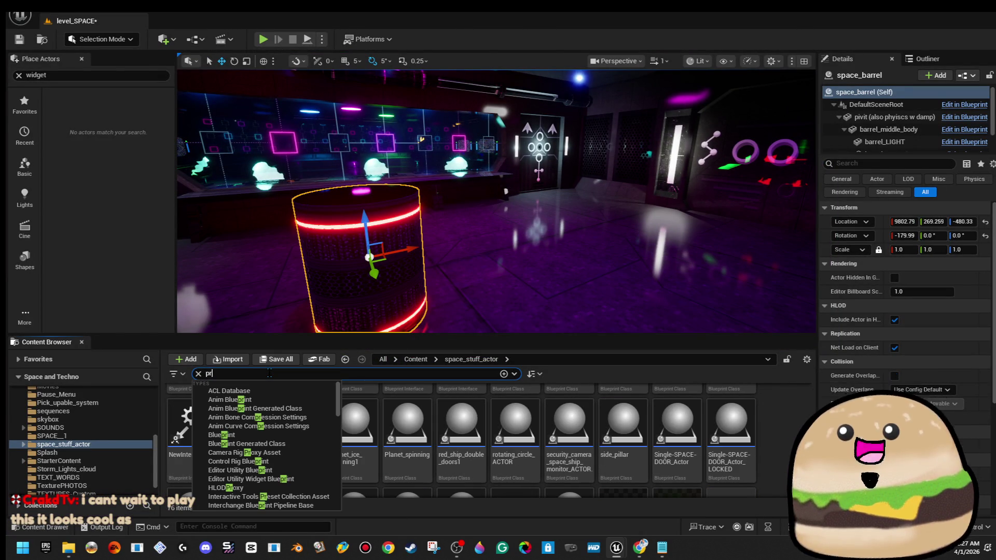
pyautogui.write('oj')
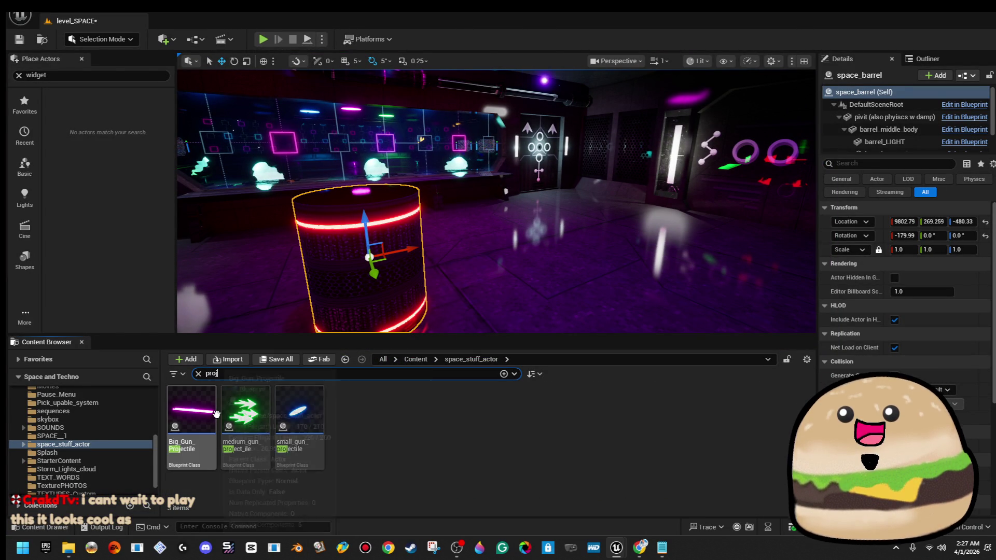
pyautogui.doubleClick(192, 409)
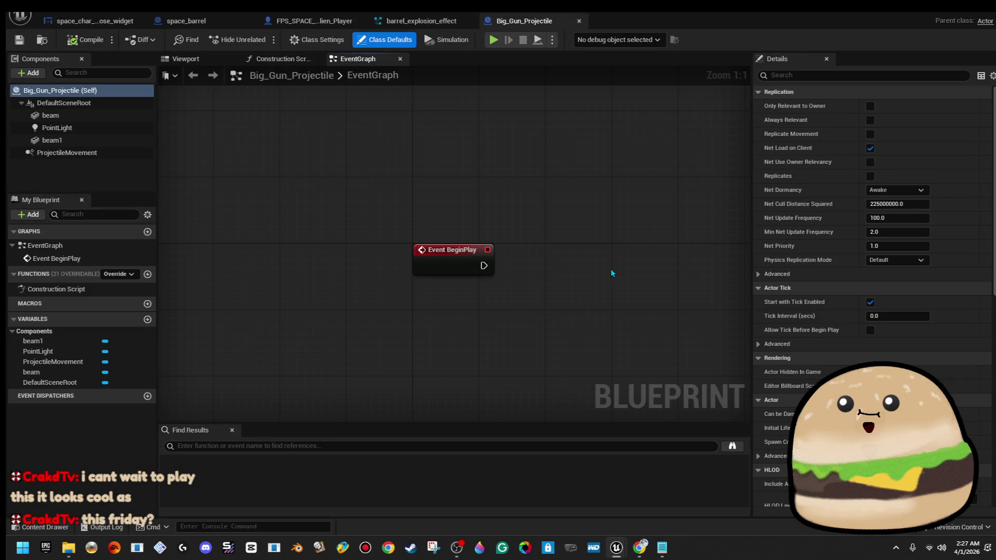
# Step: Add the actor tag 'ammo' to Big_Gun_Projectile, compile it, and close it
pyautogui.click(839, 72)
pyautogui.write('tag')
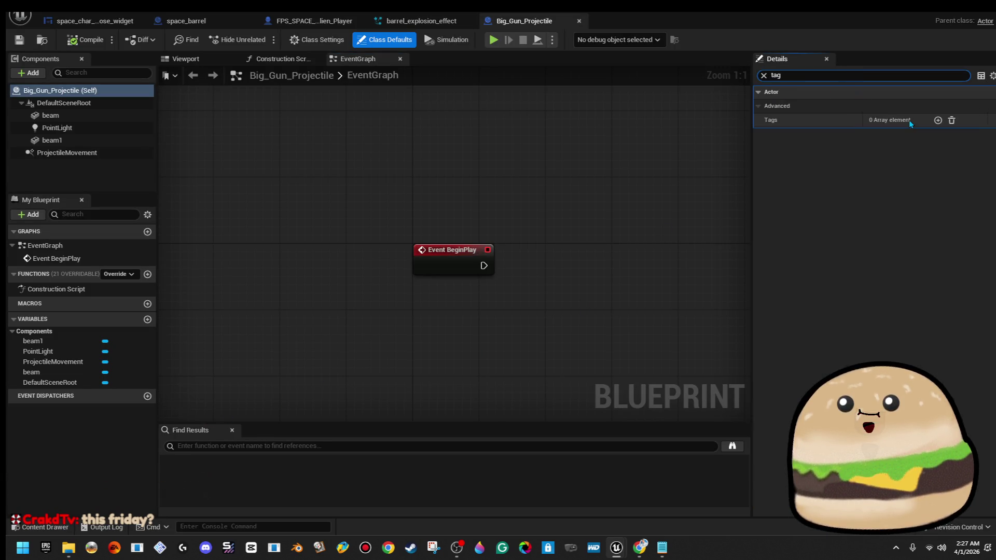
pyautogui.click(937, 121)
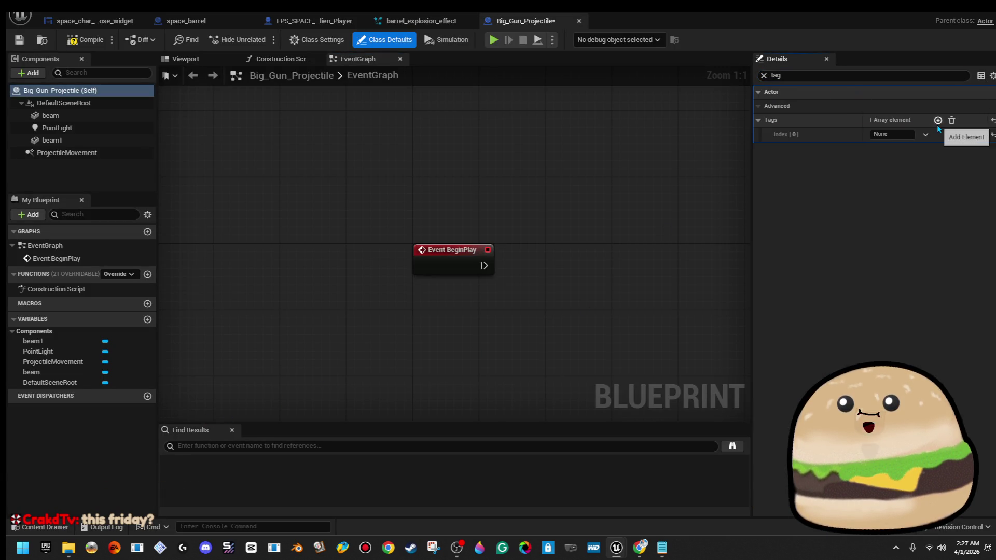
pyautogui.click(899, 134)
pyautogui.write('ammo')
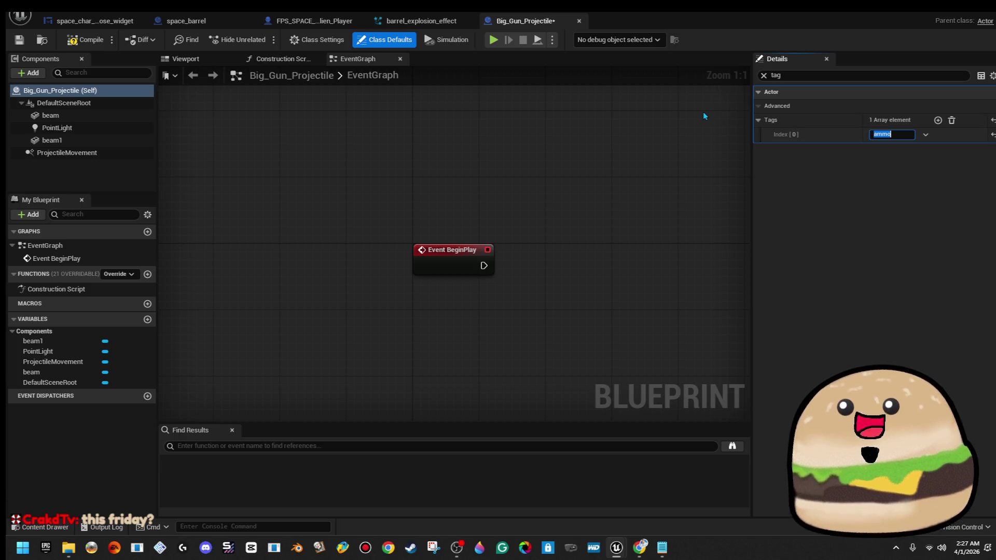
pyautogui.click(450, 123)
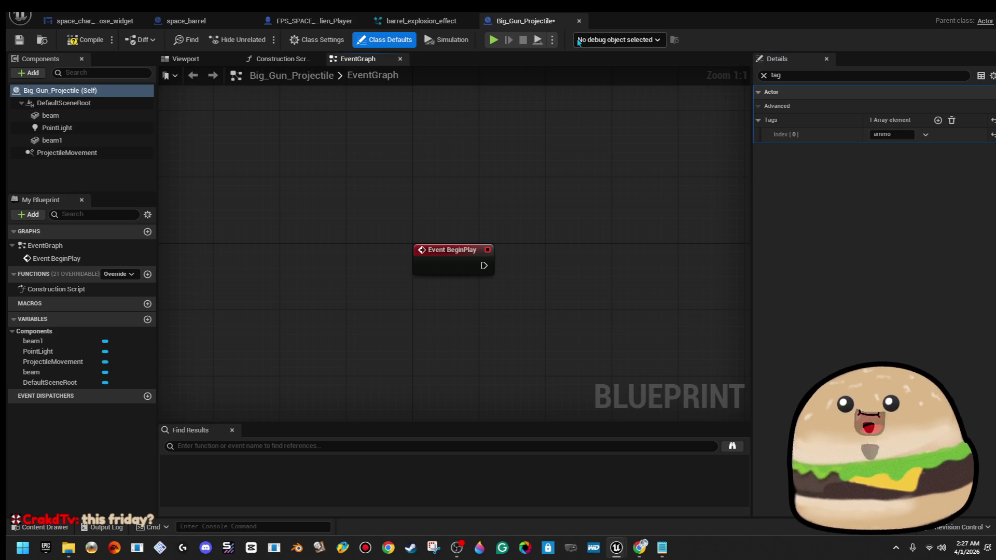
pyautogui.click(97, 46)
pyautogui.click(579, 21)
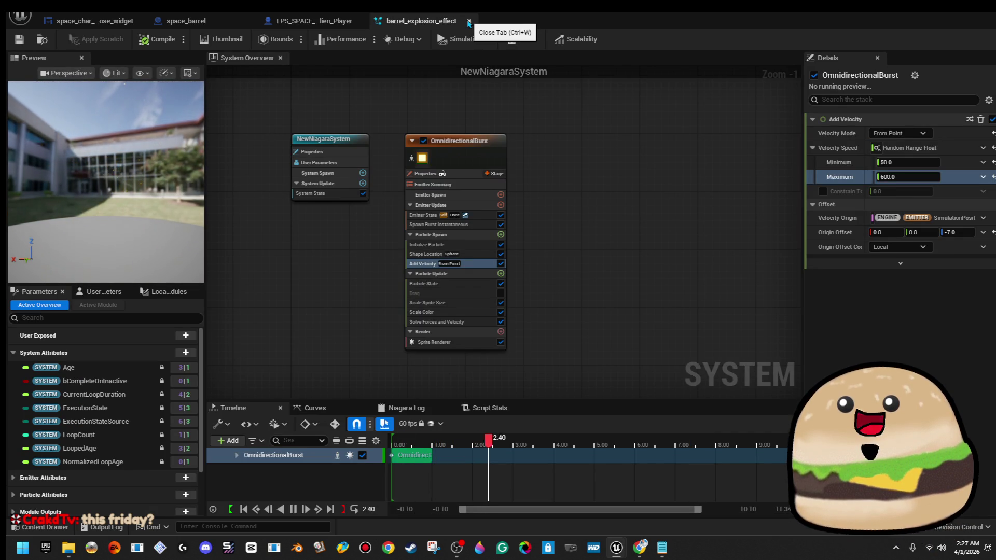
pyautogui.click(314, 21)
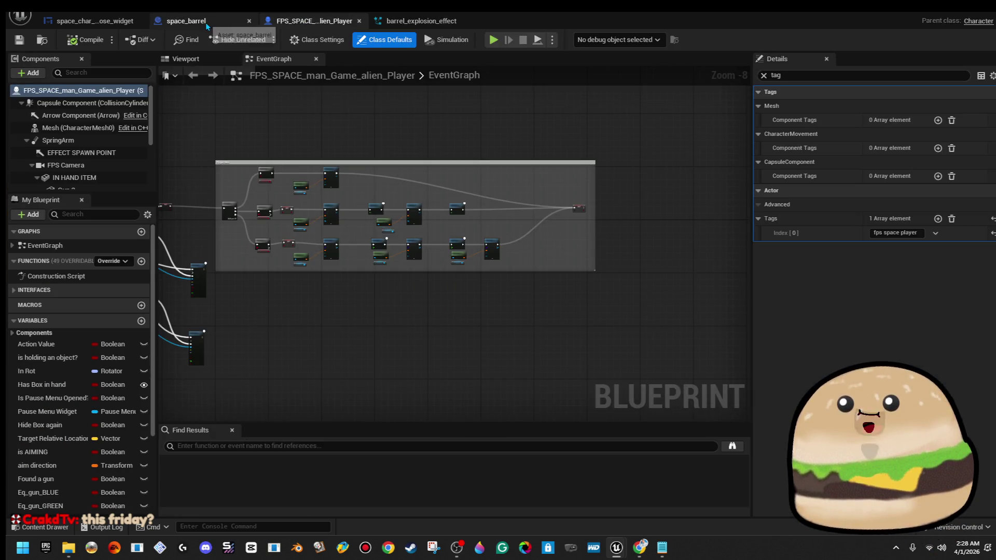
# Step: Close the FPS player character blueprint
pyautogui.click(359, 21)
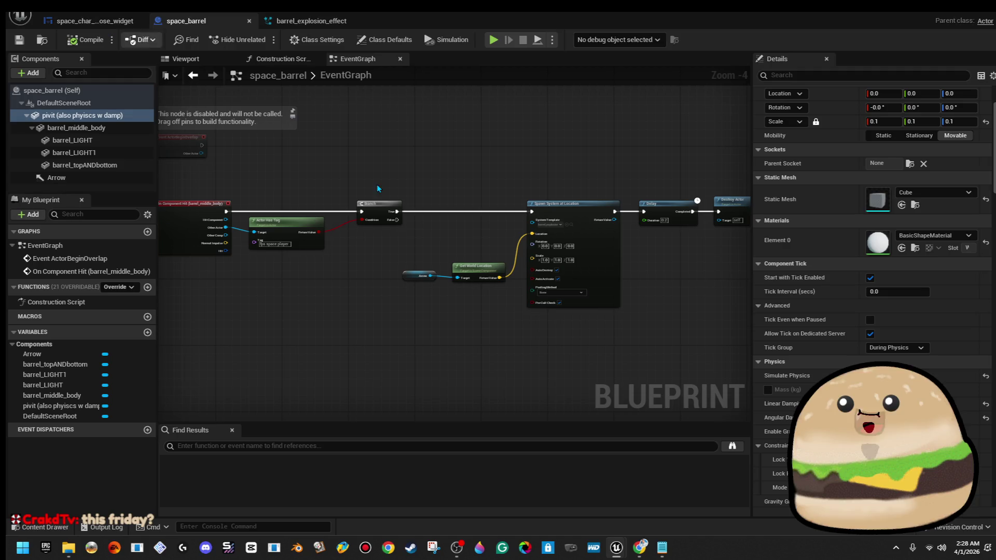
pyautogui.scroll(5, 553, 274)
pyautogui.scroll(-4, 578, 306)
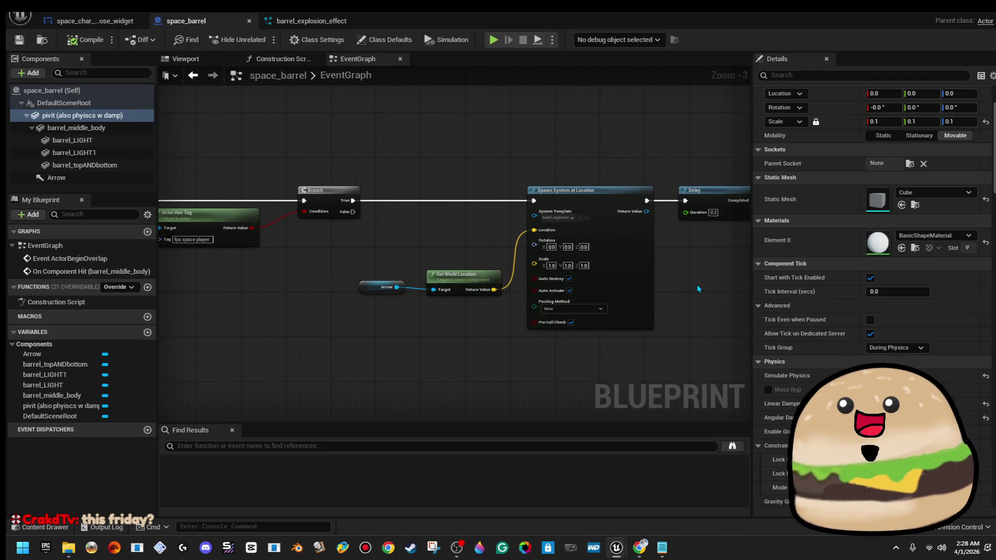
# Step: In space_char_choose_widget, move the Delay, Cast and SPAWN UFOS nodes upward
pyautogui.click(81, 22)
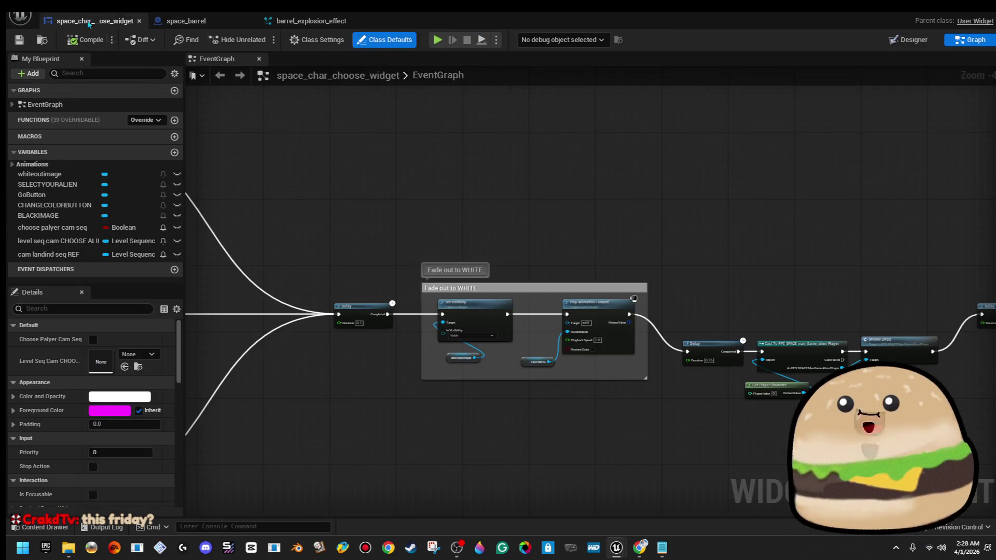
pyautogui.moveTo(675, 282); pyautogui.dragTo(468, 258)
pyautogui.moveTo(673, 392); pyautogui.dragTo(674, 386)
pyautogui.moveTo(701, 322); pyautogui.dragTo(705, 284)
pyautogui.click(616, 207)
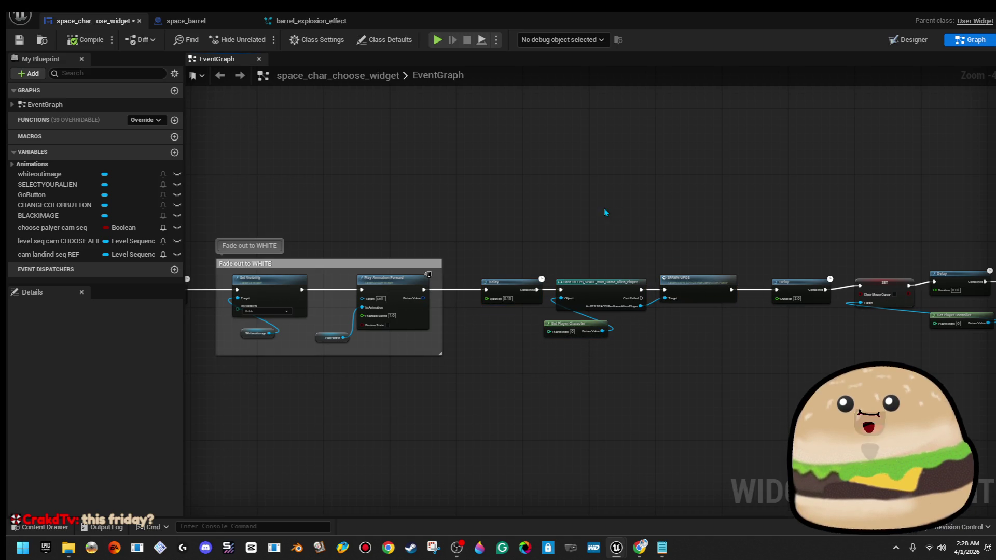
# Step: Glance at the barrel and explosion tabs, then return to the main level editor
pyautogui.click(186, 21)
pyautogui.click(325, 25)
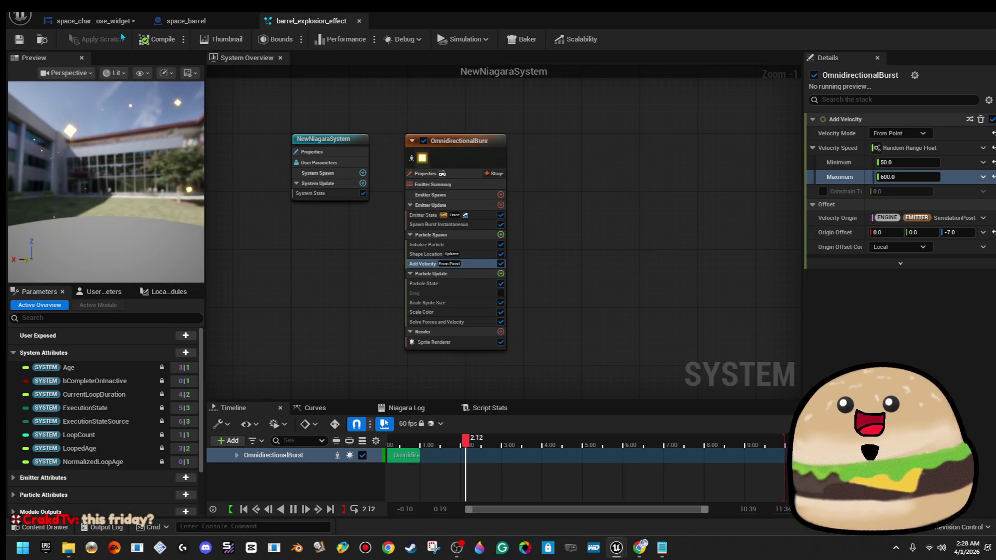
pyautogui.click(104, 23)
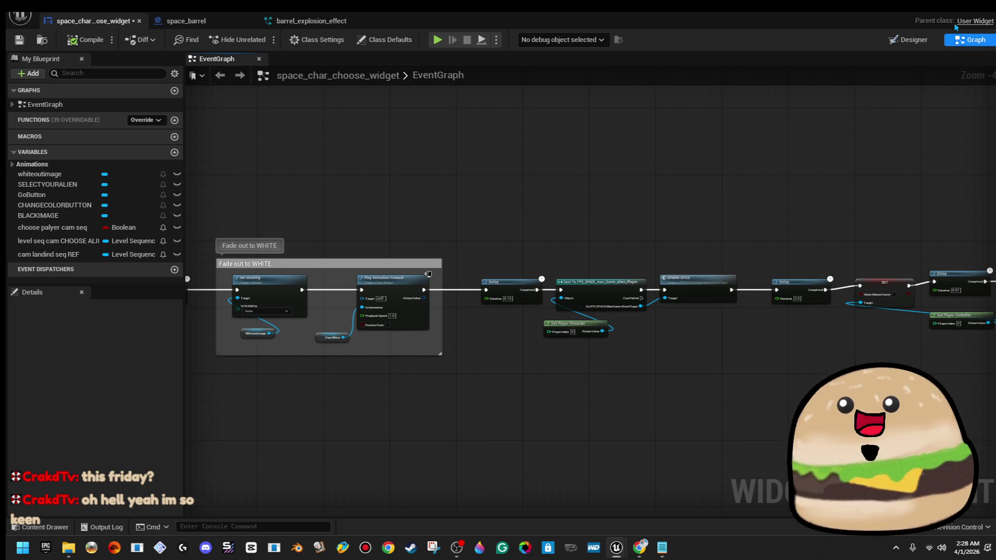
pyautogui.hotkey('alt', 'Tab')
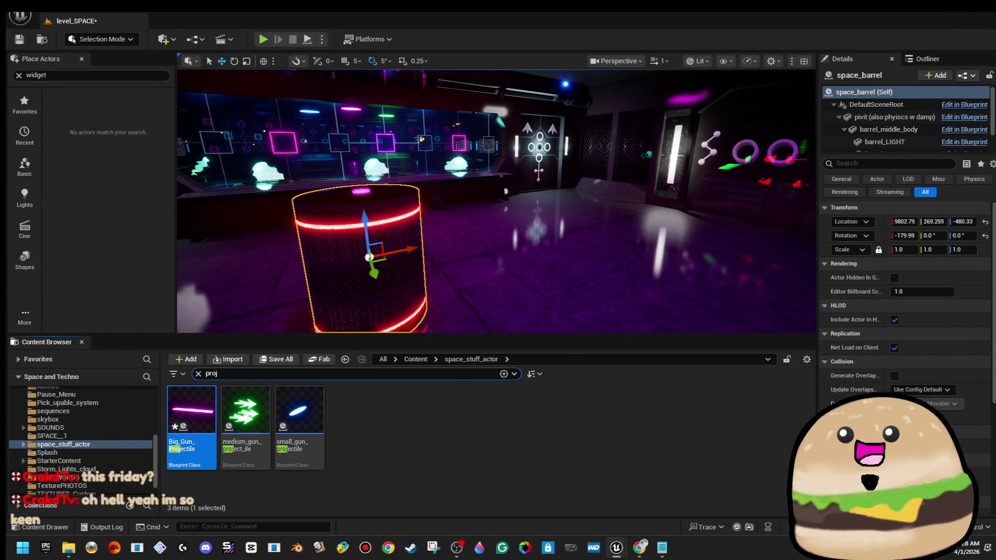
# Step: Open medium_gun_project_ile and add the actor tag 'ammo' in its Details
pyautogui.rightClick(381, 218)
pyautogui.doubleClick(248, 413)
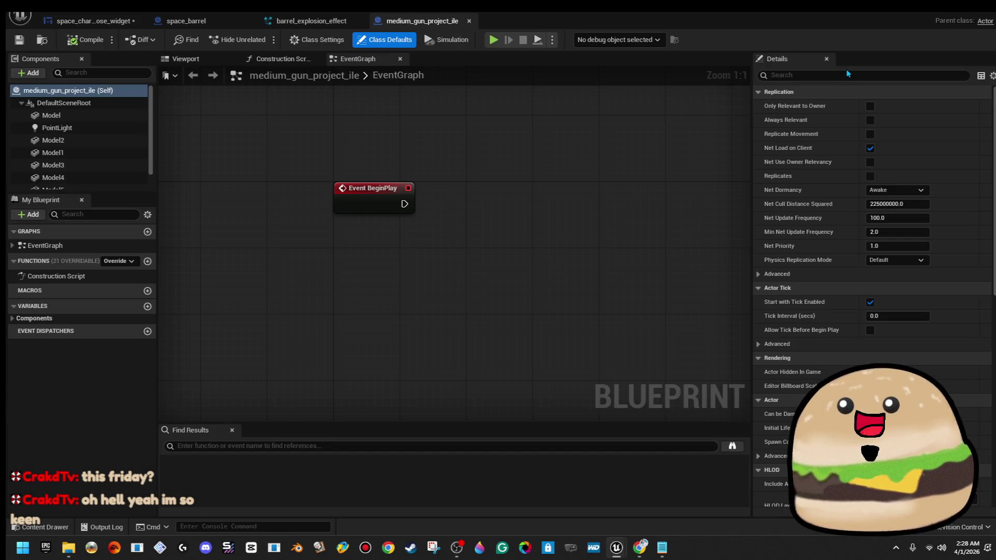
pyautogui.click(845, 72)
pyautogui.write('tag')
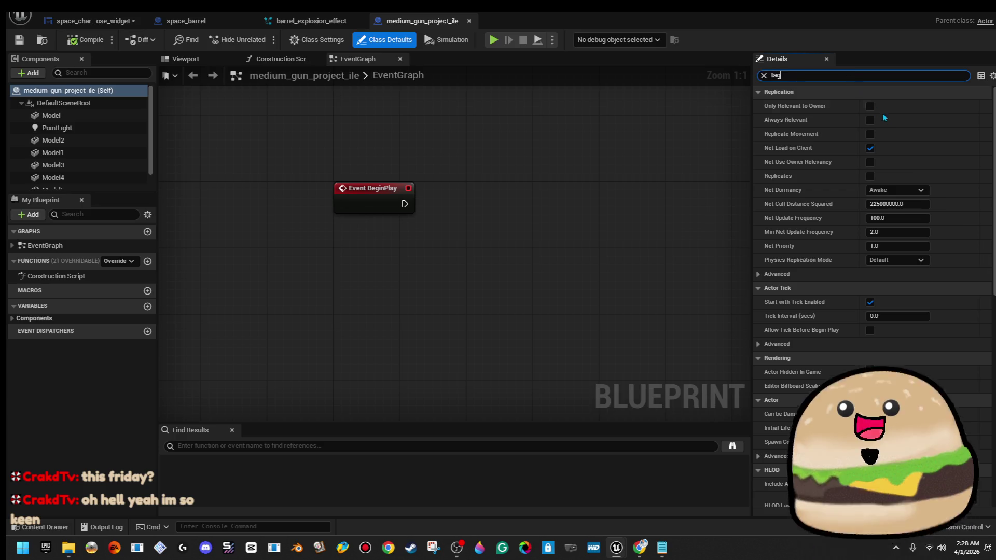
pyautogui.click(938, 120)
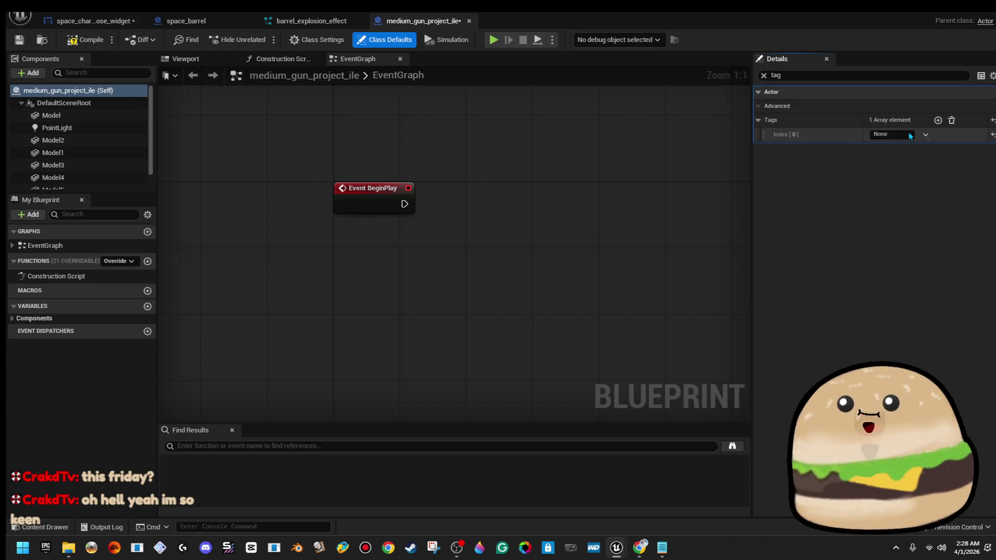
pyautogui.click(902, 134)
pyautogui.write('mmo')
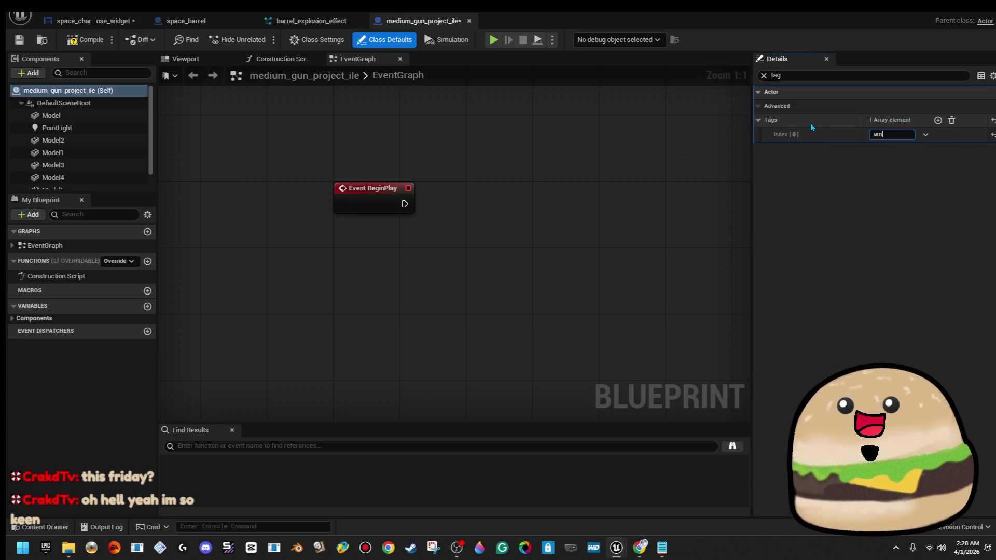
pyautogui.press('Return')
# Step: Compile and save medium_gun_project_ile, close it, and minimize the blueprint editor
pyautogui.click(84, 40)
pyautogui.click(18, 42)
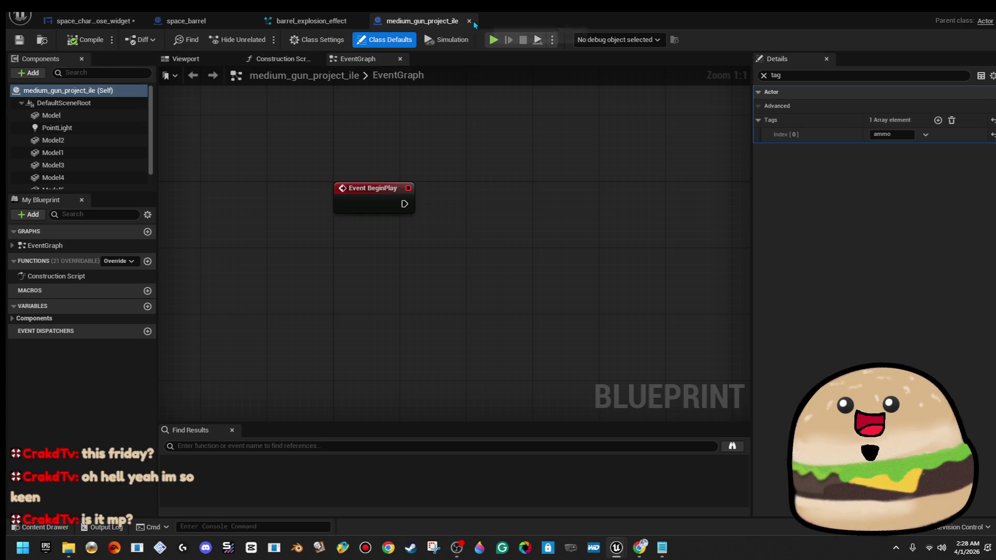
pyautogui.click(469, 20)
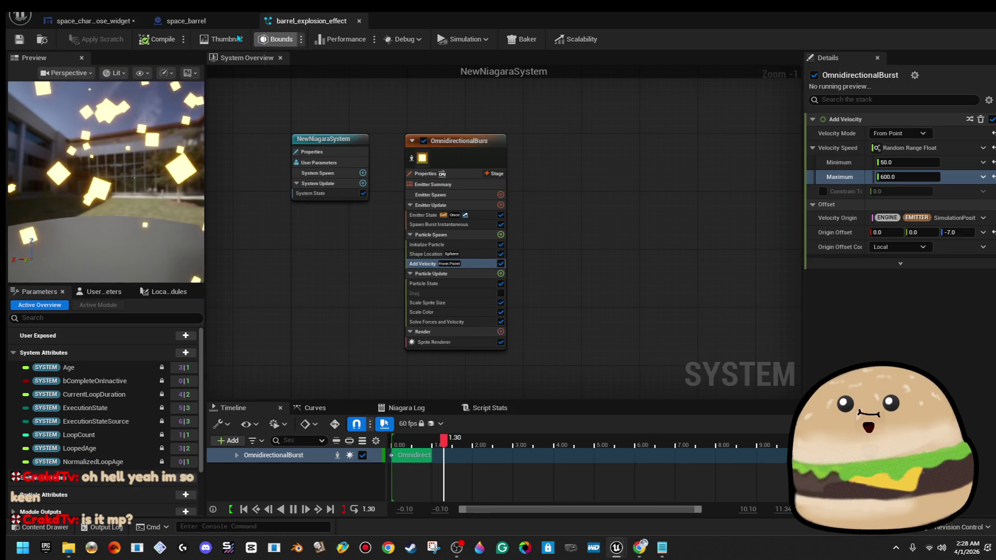
pyautogui.click(93, 21)
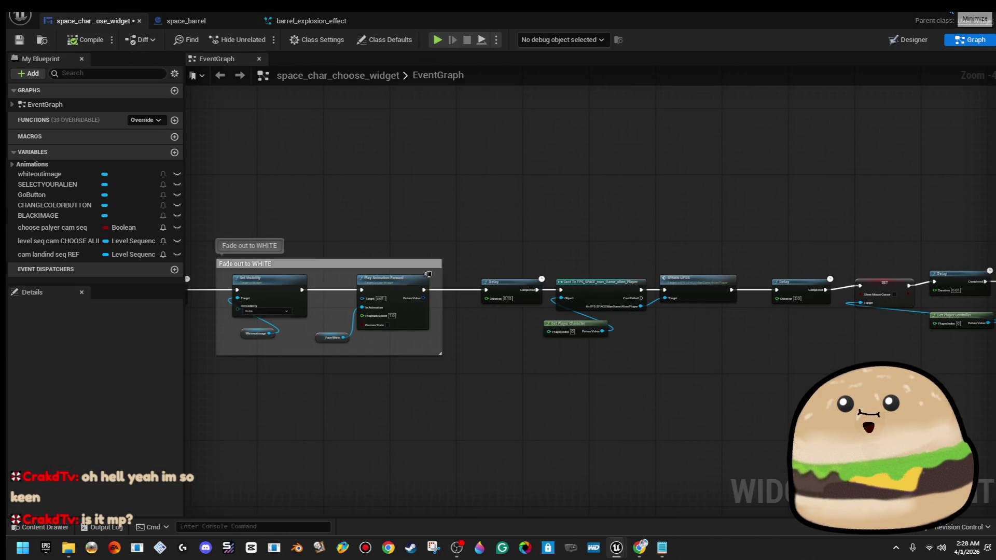
pyautogui.click(956, 6)
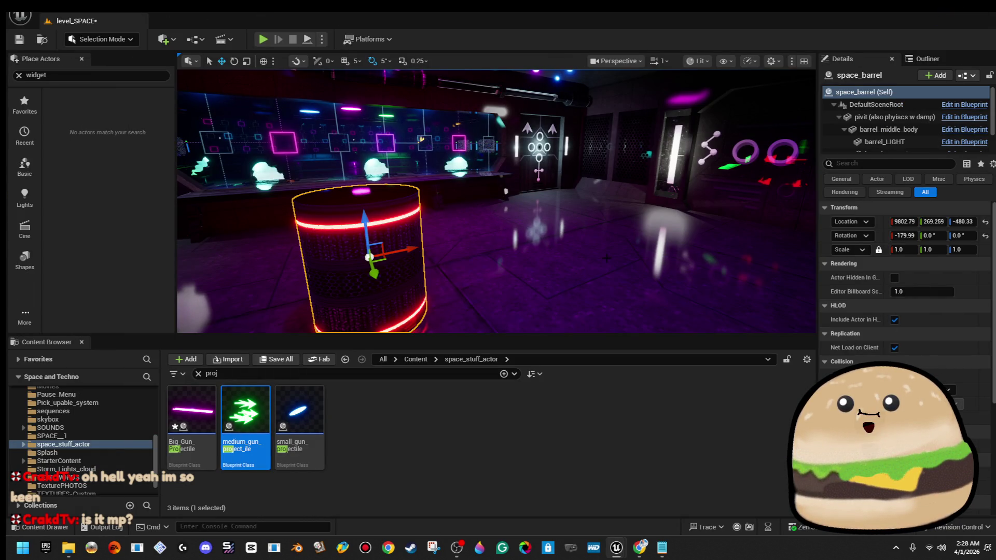
# Step: Open small_gun_projectile and give its ProjectileMovement component the tag 'ammo'
pyautogui.doubleClick(308, 442)
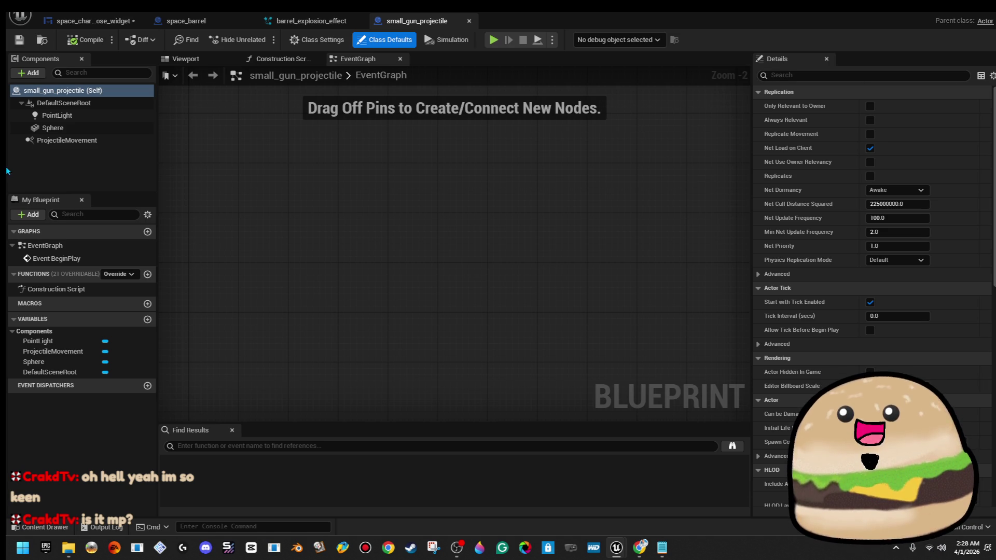
pyautogui.click(63, 141)
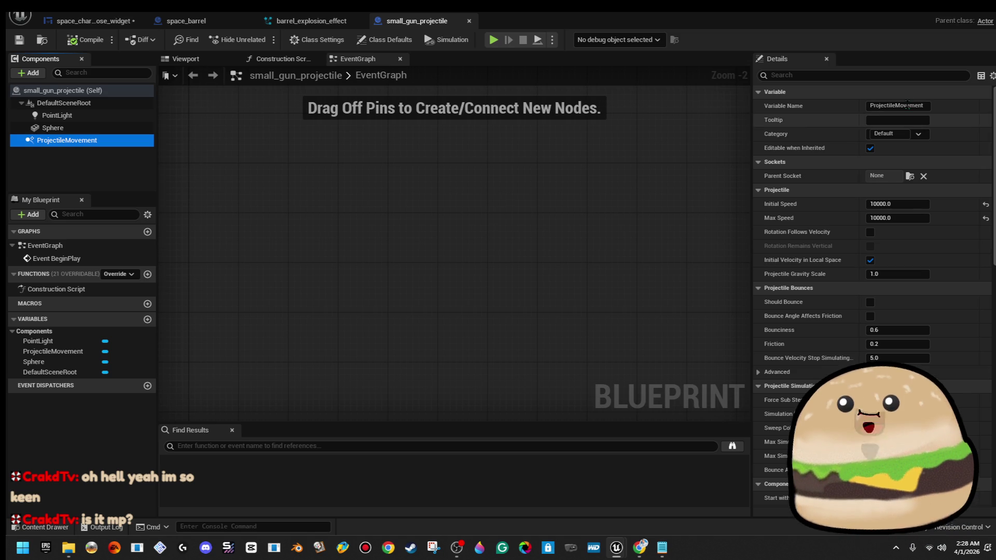
pyautogui.click(871, 75)
pyautogui.write('tag')
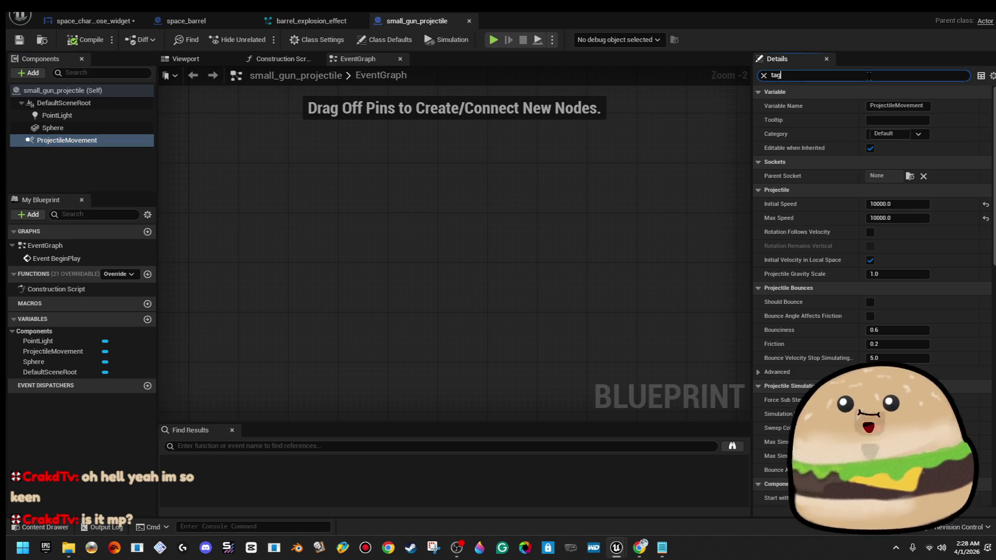
pyautogui.click(938, 106)
pyautogui.click(896, 122)
pyautogui.write('ammo')
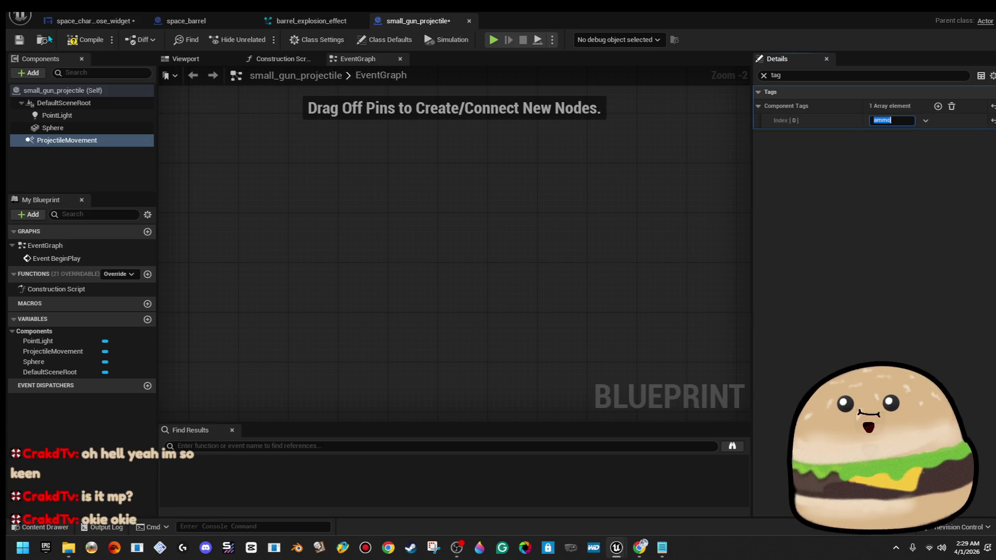
pyautogui.press('Return')
# Step: Save small_gun_projectile and return to the level to the space barrel
pyautogui.click(19, 39)
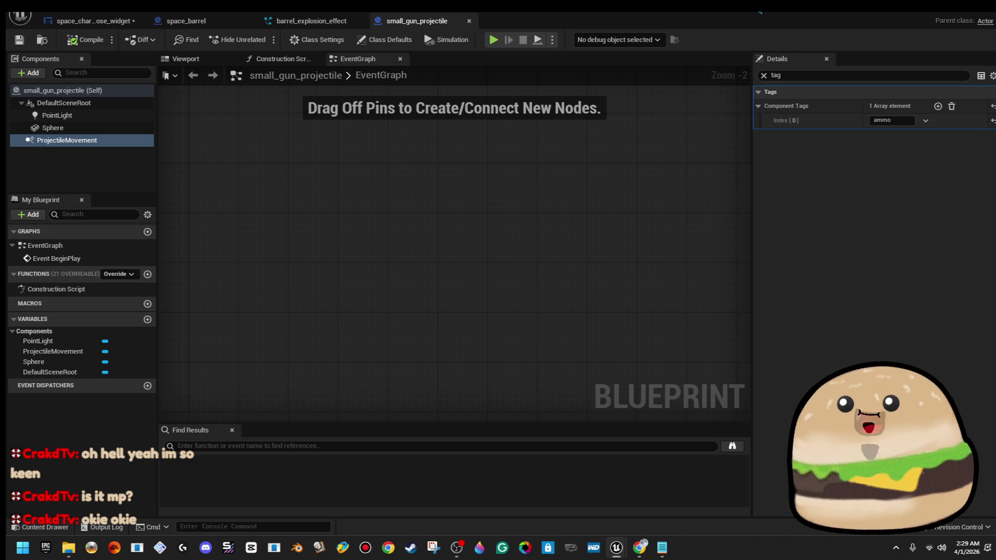
pyautogui.click(42, 40)
pyautogui.scroll(-5, 515, 315)
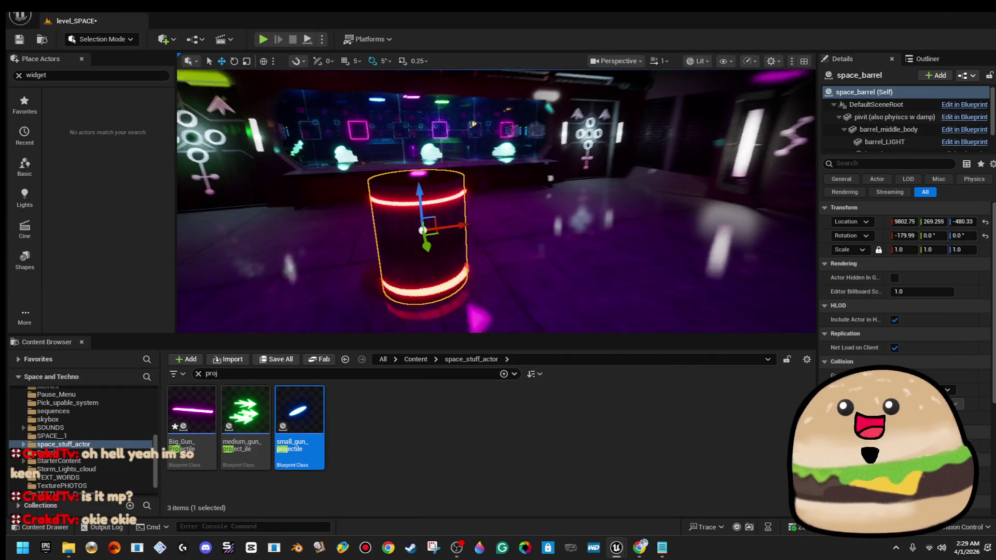
pyautogui.rightClick(422, 189)
# Step: Open space_barrel and shift the Arrow-through-Destroy Actor nodes right to make room
pyautogui.click(495, 241)
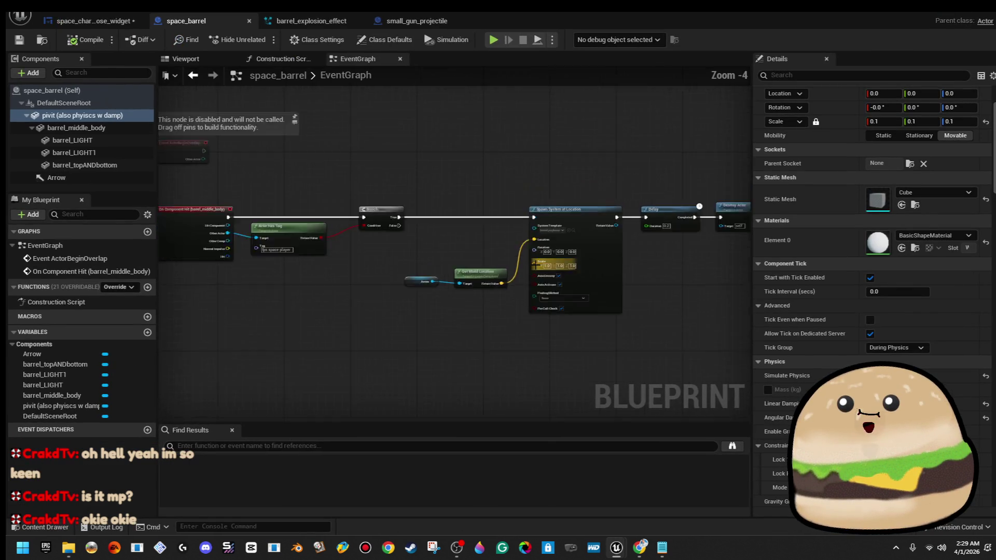
pyautogui.moveTo(661, 298); pyautogui.dragTo(661, 297)
pyautogui.moveTo(663, 216); pyautogui.dragTo(419, 282)
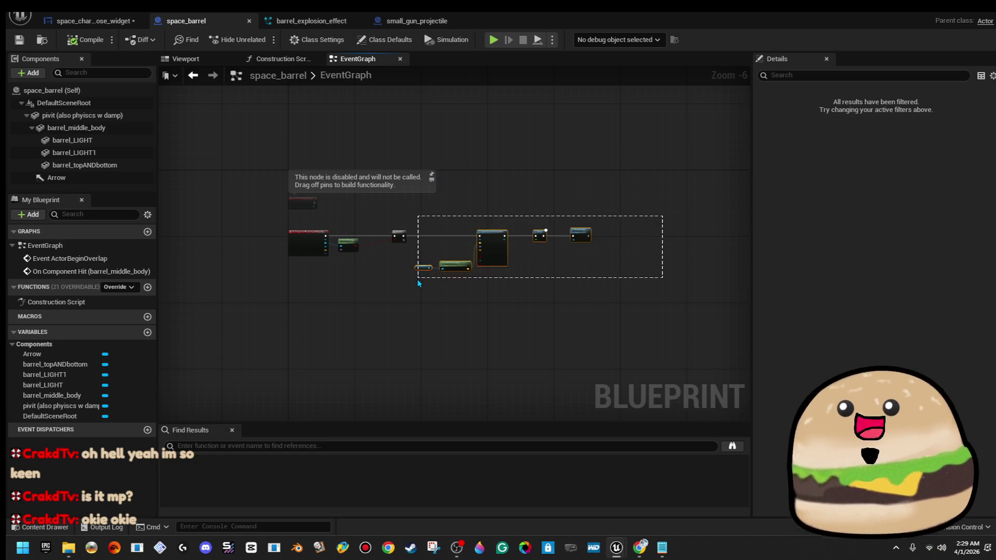
pyautogui.click(452, 276)
pyautogui.scroll(5, 409, 250)
pyautogui.click(395, 215)
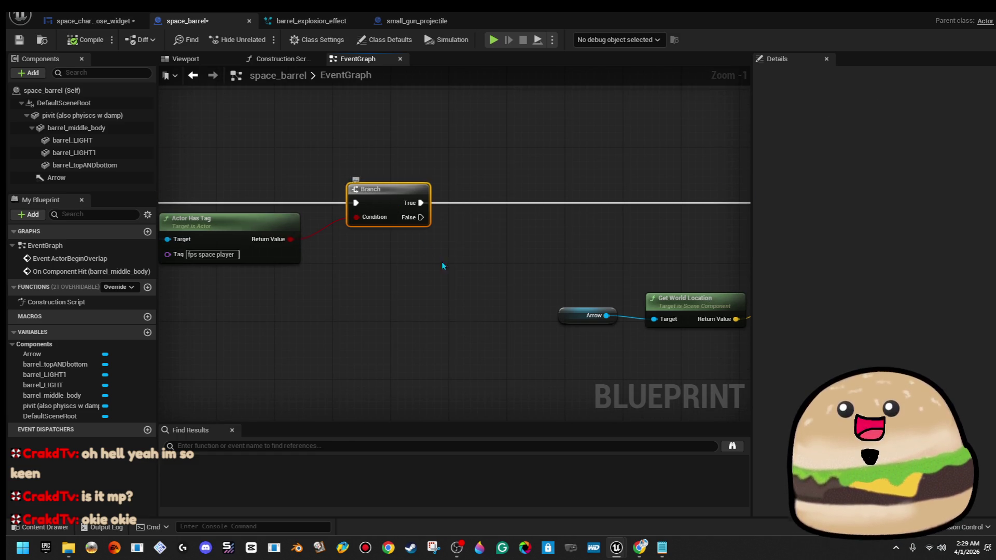
pyautogui.scroll(-4, 517, 261)
pyautogui.moveTo(343, 217); pyautogui.dragTo(676, 322)
pyautogui.moveTo(493, 229); pyautogui.dragTo(558, 230)
pyautogui.click(356, 210)
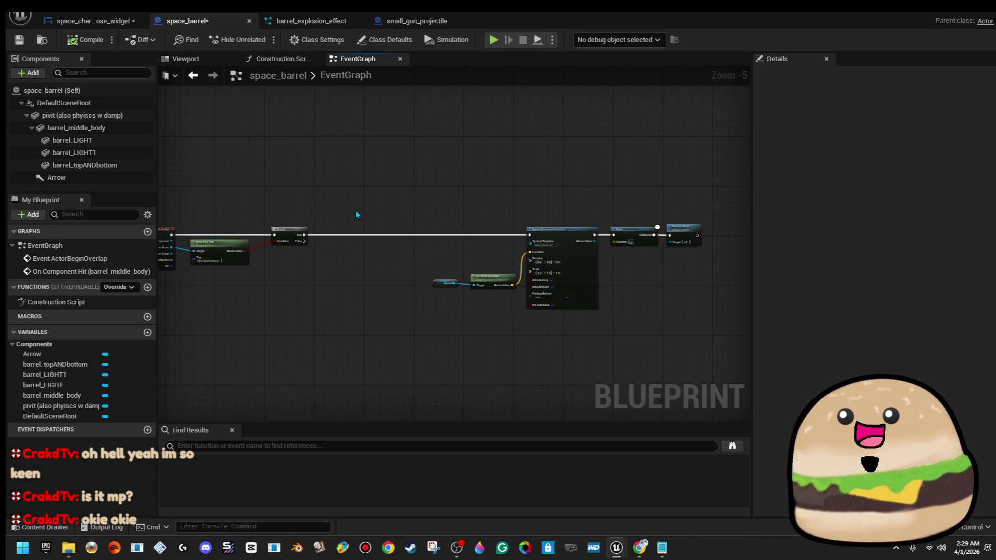
# Step: Duplicate the Actor Has Tag and Branch nodes below and disconnect the Branch True output
pyautogui.scroll(2, 356, 210)
pyautogui.moveTo(356, 210); pyautogui.dragTo(571, 175)
pyautogui.moveTo(285, 177); pyautogui.dragTo(466, 269)
pyautogui.rightClick(462, 214)
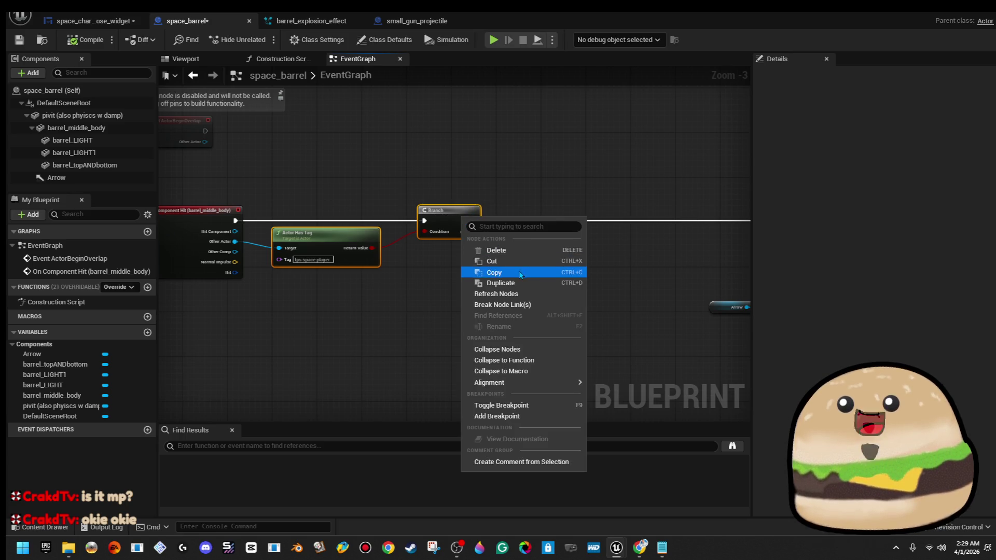
pyautogui.click(492, 270)
pyautogui.click(526, 197)
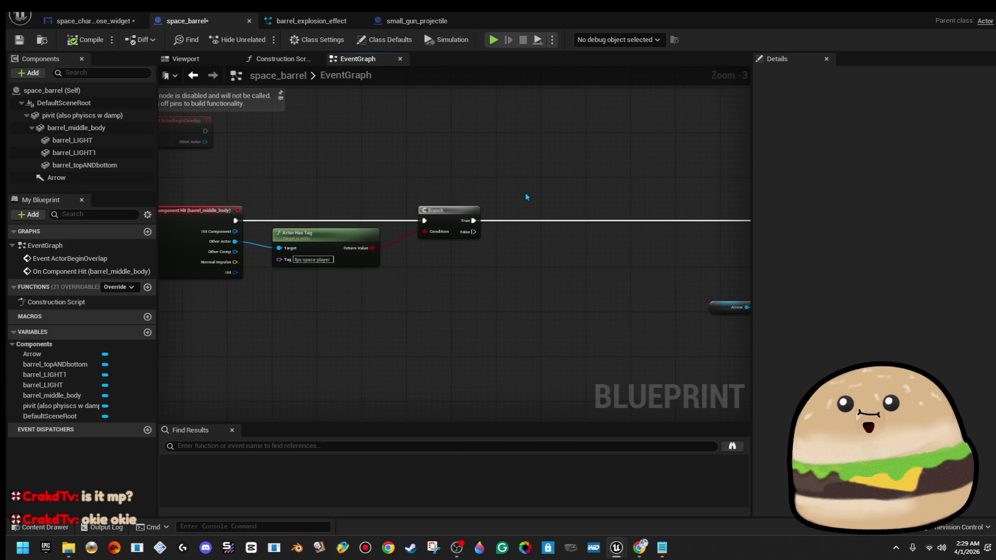
pyautogui.hotkey('ctrl', 'v')
pyautogui.moveTo(501, 210); pyautogui.dragTo(501, 271)
pyautogui.rightClick(470, 225)
pyautogui.click(498, 256)
# Step: Add a Sequence after the hit event, driving the upper Branch from Then 0, lower from Then 1
pyautogui.moveTo(313, 197)
pyautogui.mouseDown()
pyautogui.moveTo(433, 233)
pyautogui.moveTo(469, 345)
pyautogui.mouseUp()
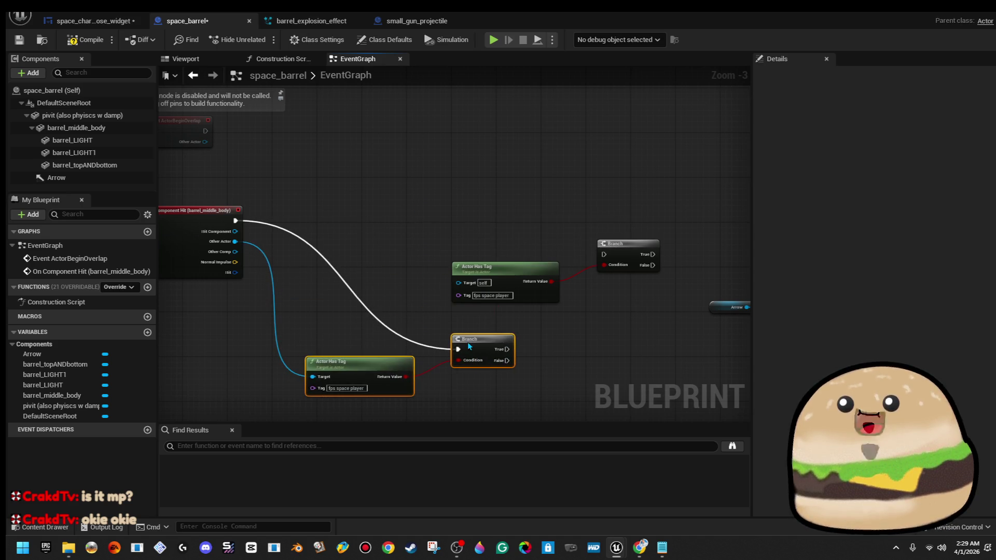
pyautogui.moveTo(235, 221)
pyautogui.mouseDown()
pyautogui.moveTo(311, 234)
pyautogui.moveTo(313, 223)
pyautogui.mouseUp()
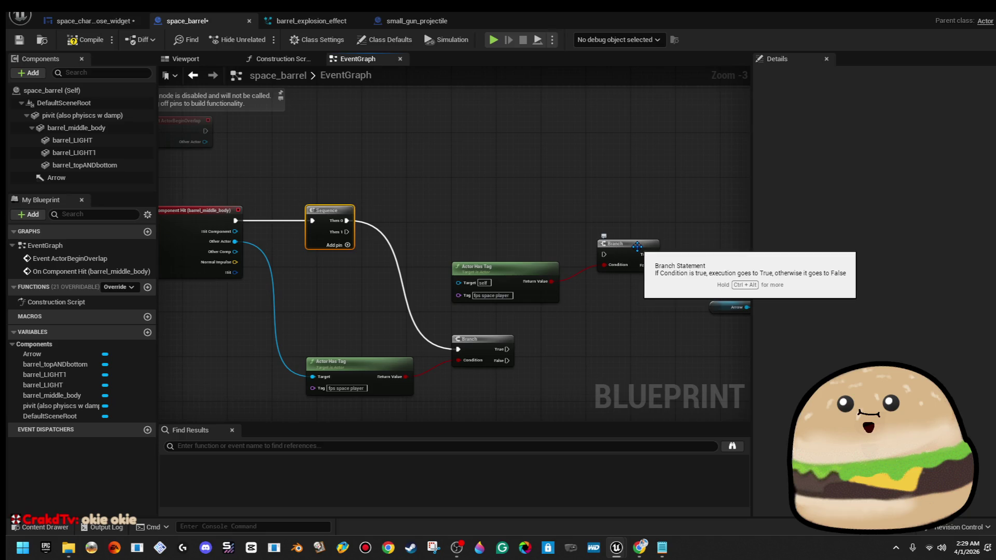
pyautogui.moveTo(449, 190); pyautogui.dragTo(622, 301)
pyautogui.moveTo(626, 252); pyautogui.dragTo(571, 213)
pyautogui.moveTo(438, 249)
pyautogui.mouseDown()
pyautogui.moveTo(223, 254)
pyautogui.moveTo(235, 242)
pyautogui.mouseUp()
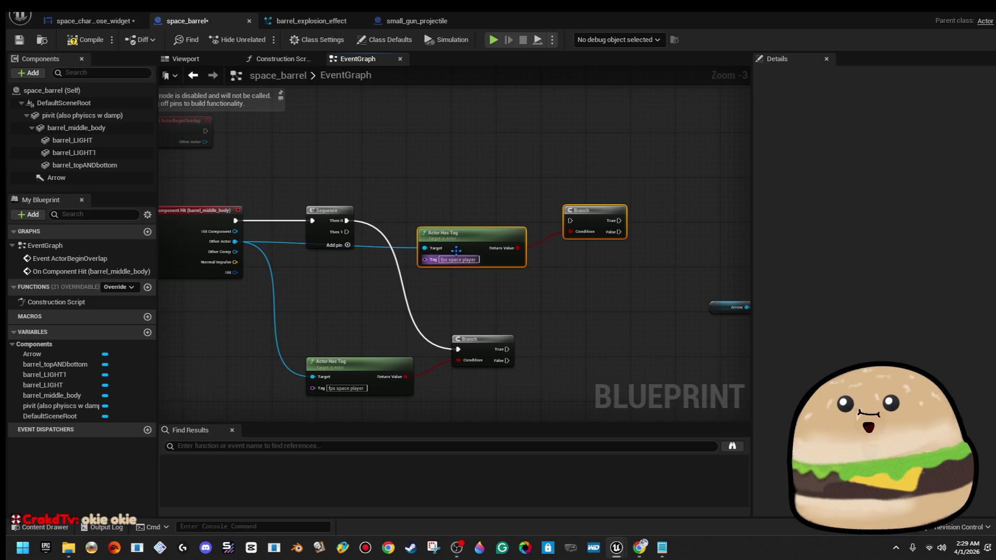
pyautogui.moveTo(347, 231)
pyautogui.mouseDown()
pyautogui.moveTo(384, 249)
pyautogui.moveTo(458, 349)
pyautogui.mouseUp()
pyautogui.moveTo(346, 221)
pyautogui.mouseDown()
pyautogui.moveTo(441, 233)
pyautogui.moveTo(576, 224)
pyautogui.mouseUp()
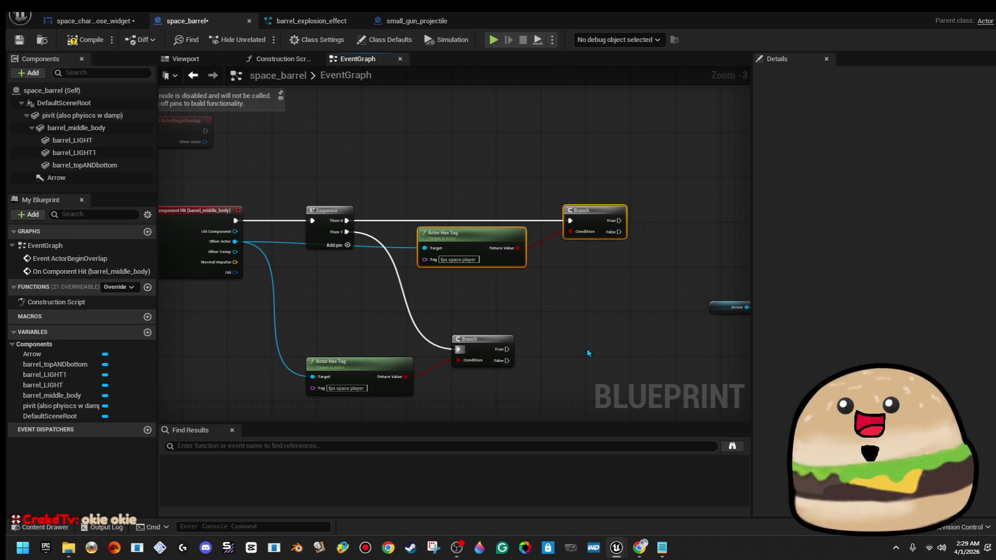
pyautogui.moveTo(598, 320); pyautogui.dragTo(543, 307)
# Step: Compile, then change the upper Actor Has Tag from 'fps space player' to 'ammo'
pyautogui.click(83, 45)
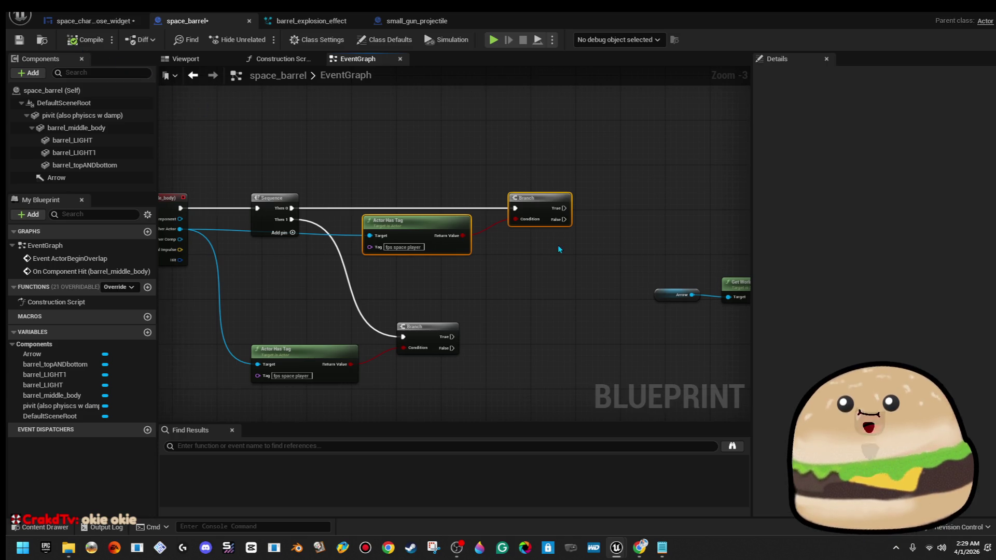
pyautogui.scroll(3, 443, 253)
pyautogui.doubleClick(376, 244)
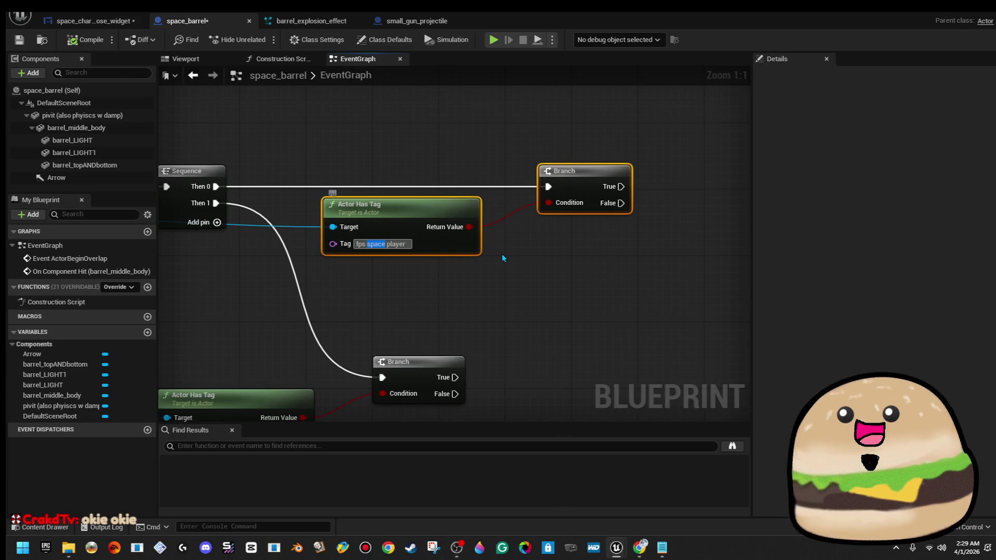
pyautogui.press('Right')
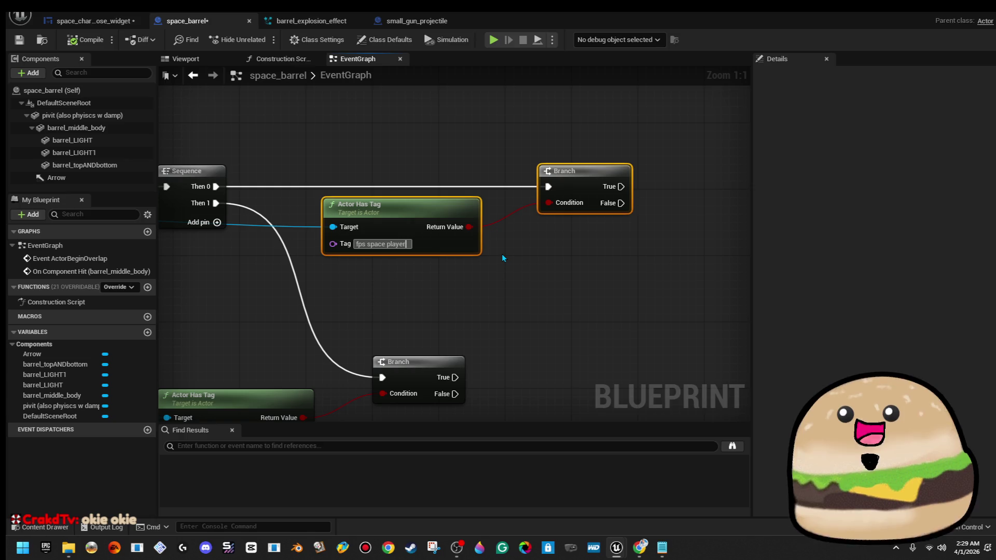
pyautogui.press('BackSpace')
pyautogui.press('BackSpace')
pyautogui.press('BackSpace')
pyautogui.write('a')
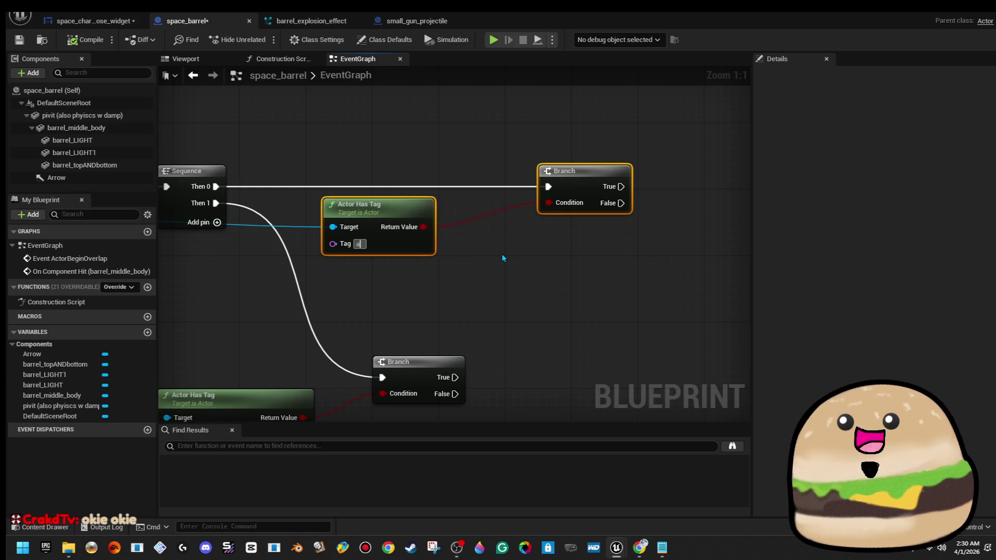
pyautogui.write('mmo')
pyautogui.click(585, 250)
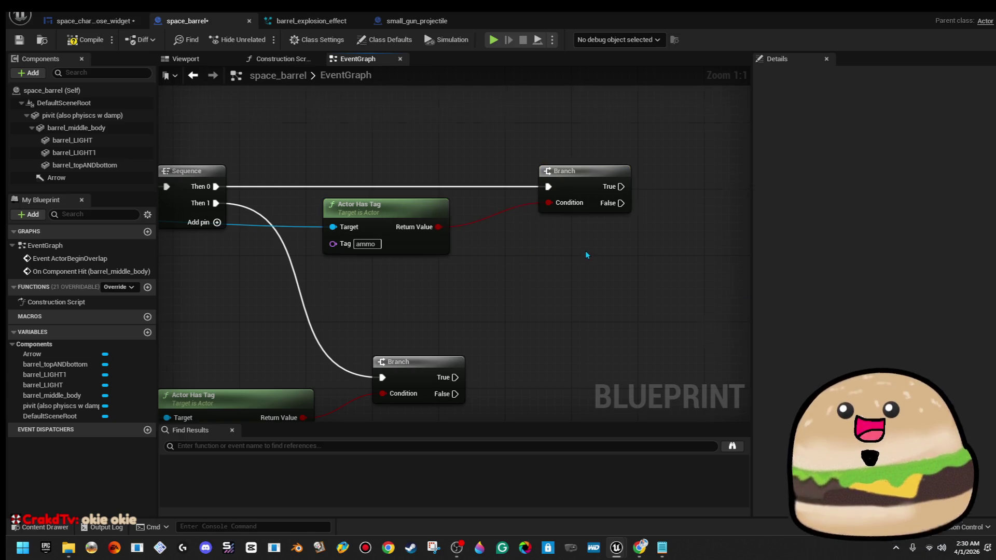
# Step: Connect the upper Branch True to the explosion spawn, compile, and minimize the editor
pyautogui.scroll(-3, 585, 250)
pyautogui.moveTo(585, 243); pyautogui.dragTo(232, 222)
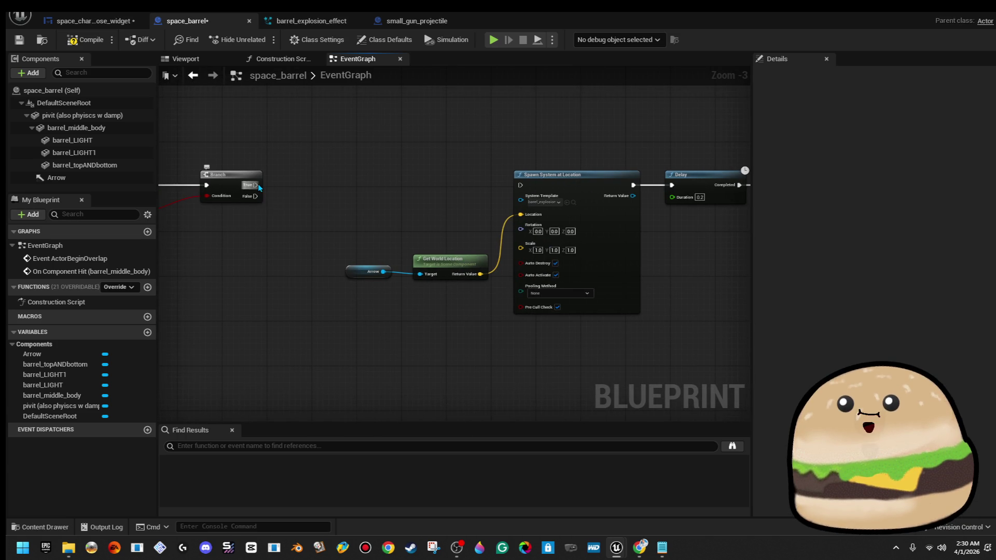
pyautogui.moveTo(258, 185)
pyautogui.mouseDown()
pyautogui.moveTo(285, 196)
pyautogui.moveTo(521, 187)
pyautogui.mouseUp()
pyautogui.scroll(-1, 327, 197)
pyautogui.scroll(-2, 402, 201)
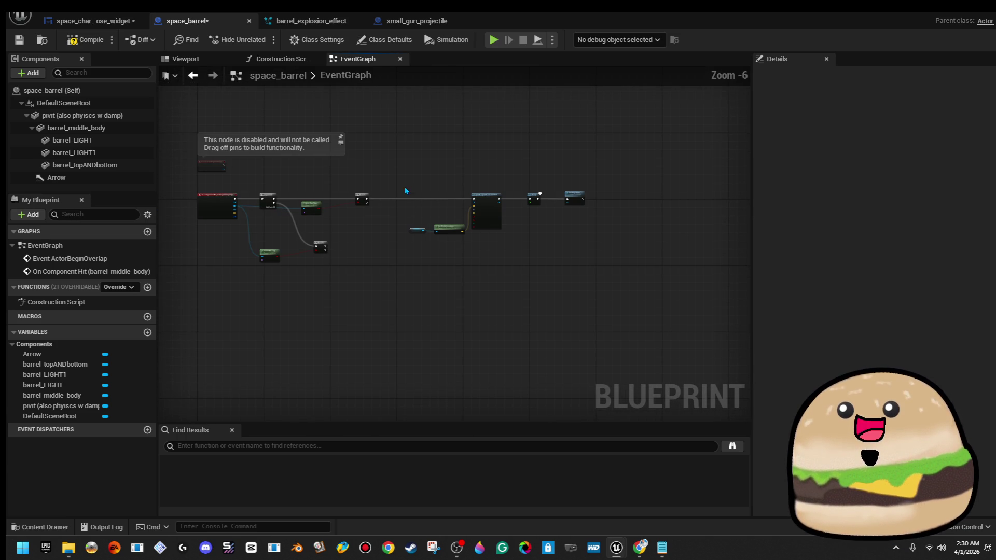
pyautogui.click(93, 44)
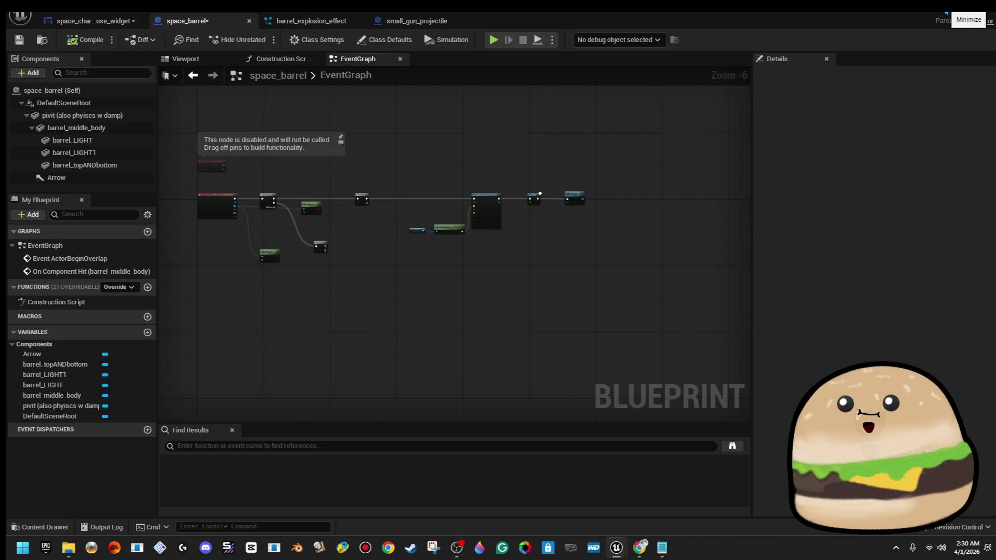
pyautogui.click(947, 14)
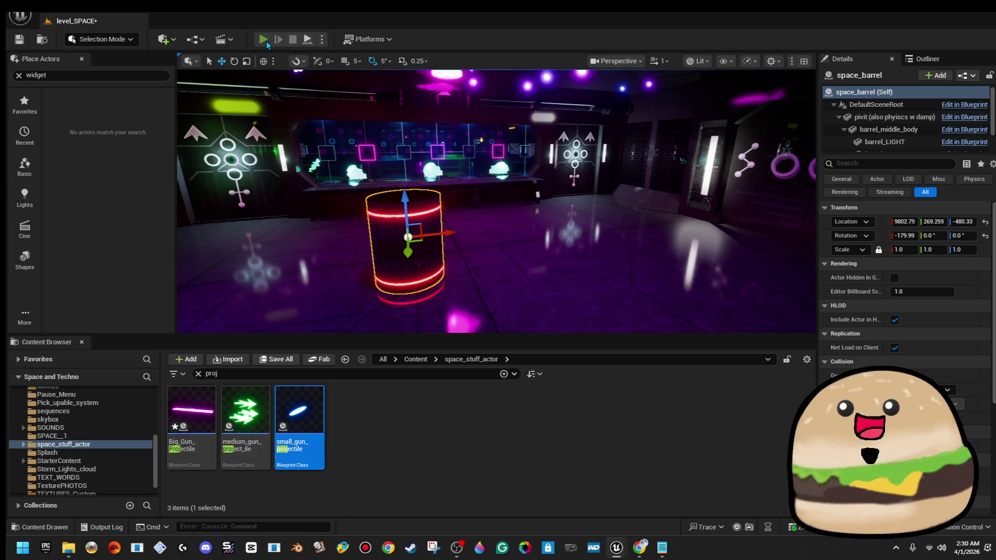
# Step: Run a quick barrel playtest, then reopen space_barrel and bring its hit event and tag-check nodes into view
pyautogui.click(264, 42)
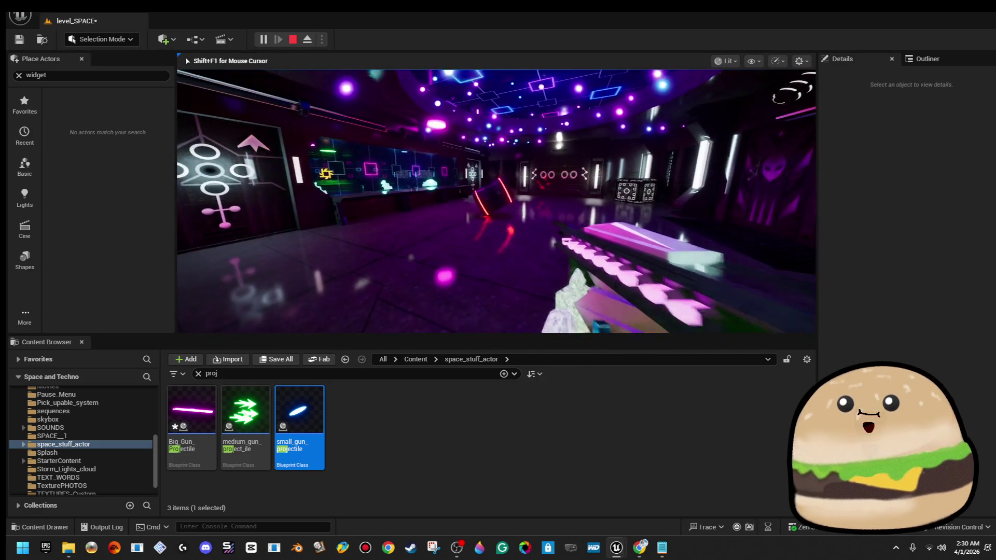
pyautogui.press('Escape')
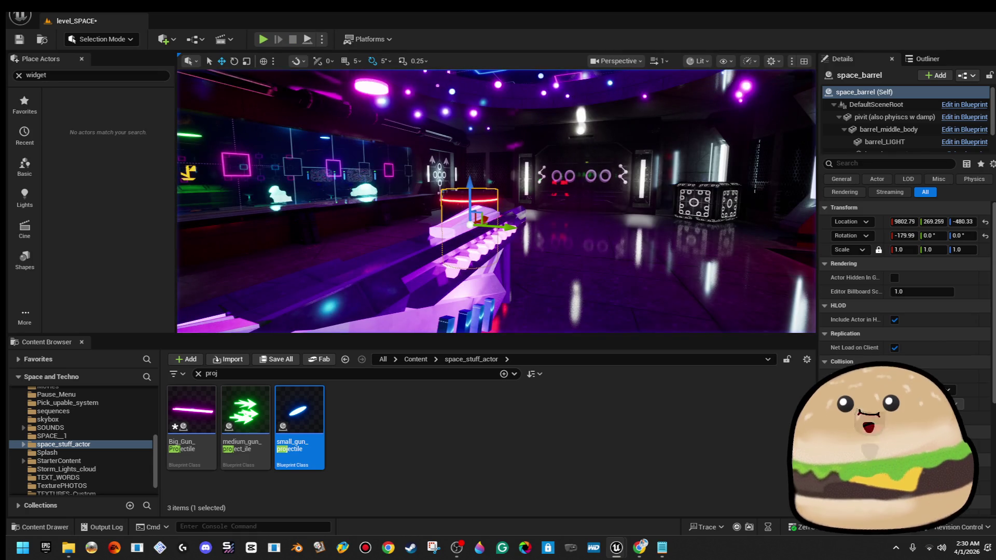
pyautogui.rightClick(497, 189)
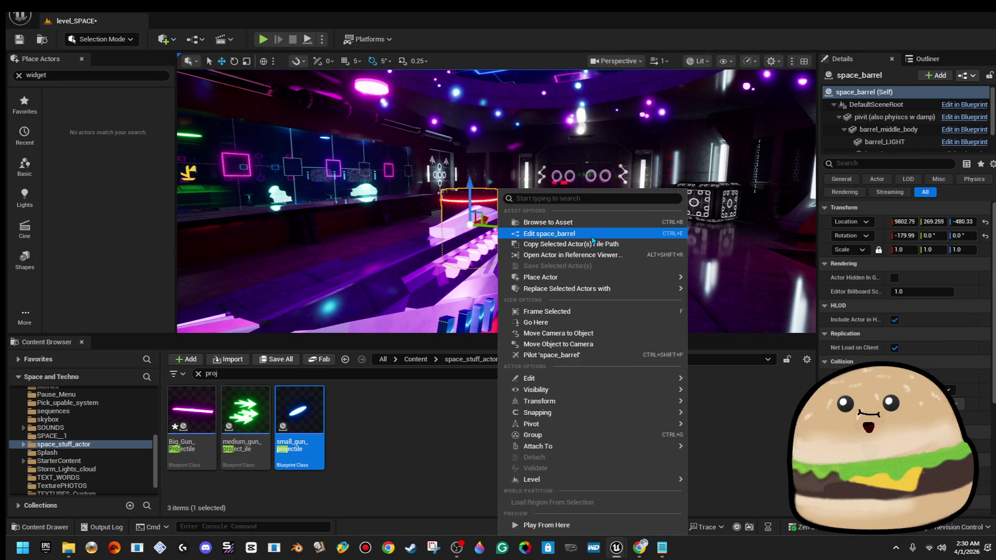
pyautogui.click(592, 235)
pyautogui.scroll(3, 415, 193)
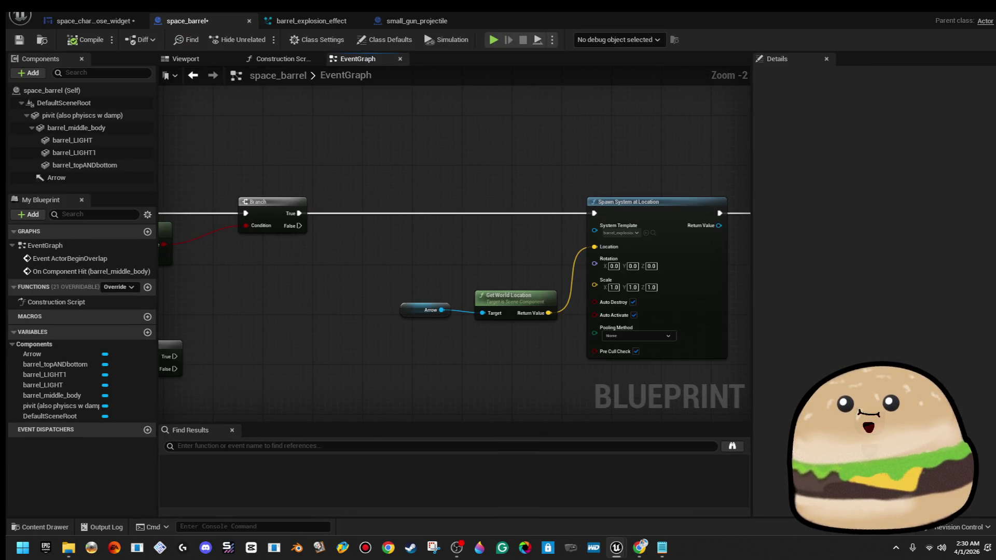
pyautogui.moveTo(394, 257); pyautogui.dragTo(773, 223)
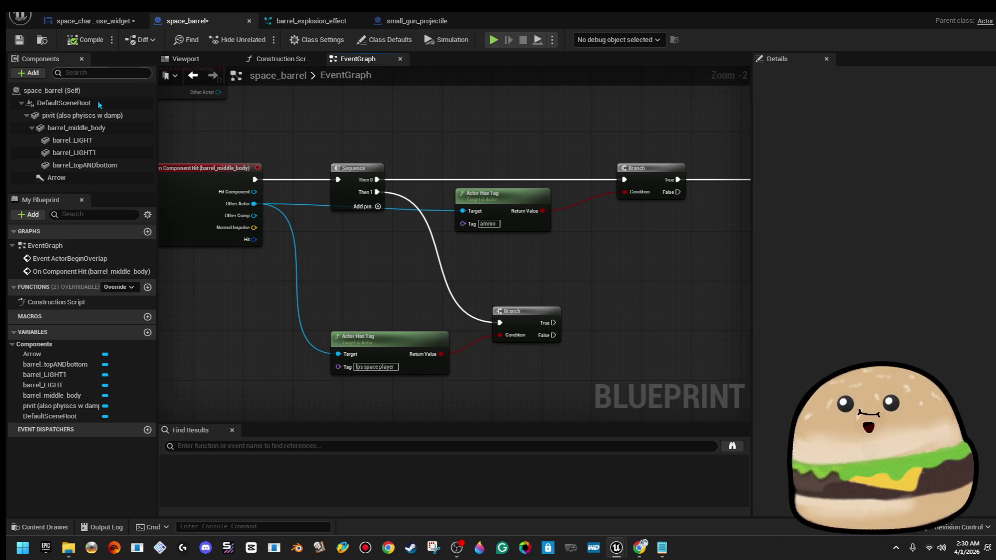
# Step: Show the blueprint's 3D Viewport and select the pivit physics component to see its properties
pyautogui.click(198, 61)
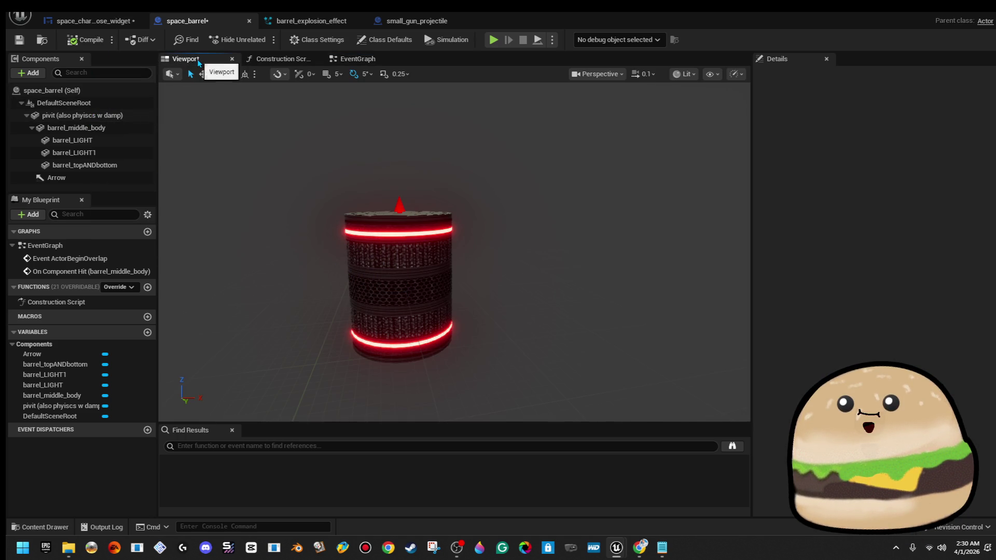
pyautogui.click(63, 103)
pyautogui.click(82, 115)
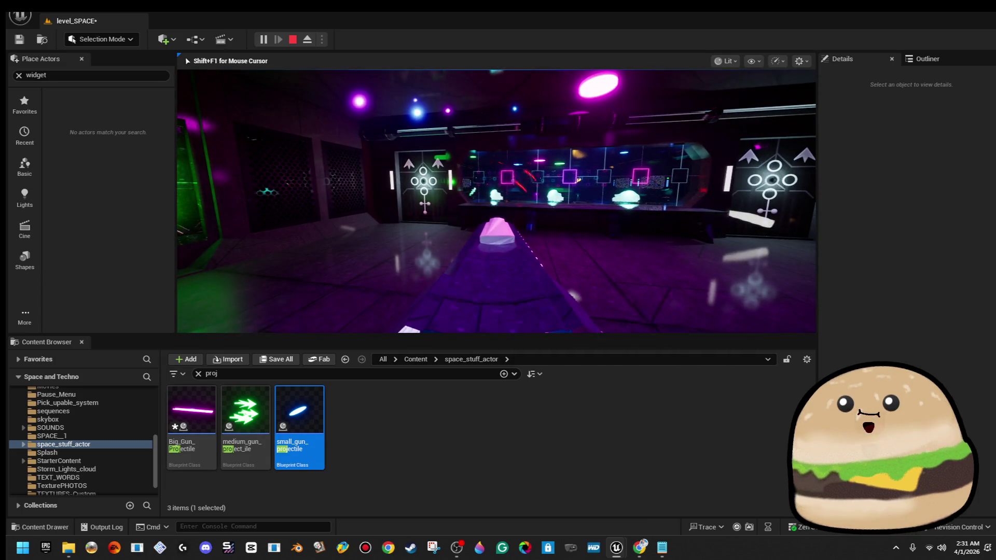
# Step: Playtest by picking up the pink gun, then reopen space_barrel and compile it
pyautogui.press('e')
pyautogui.press('w')
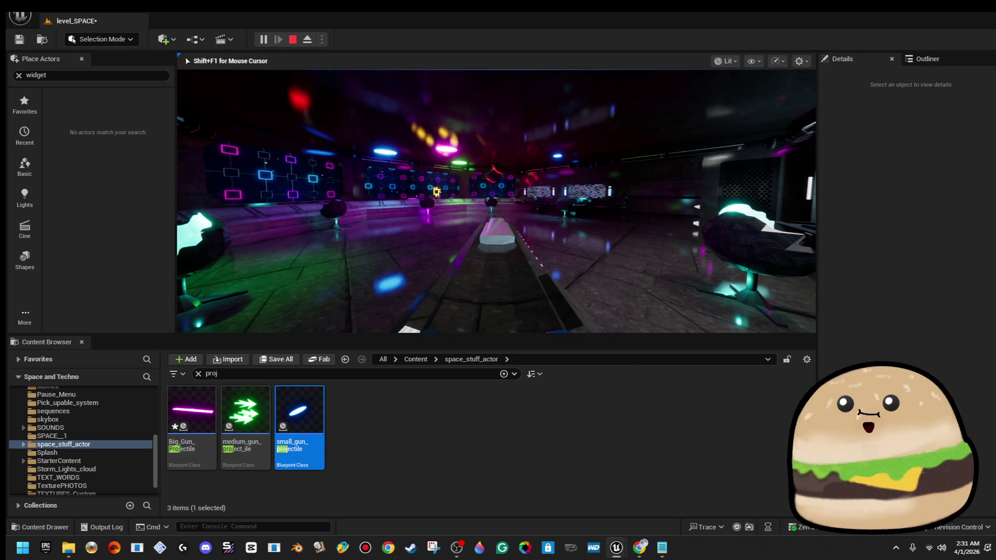
pyautogui.press('Escape')
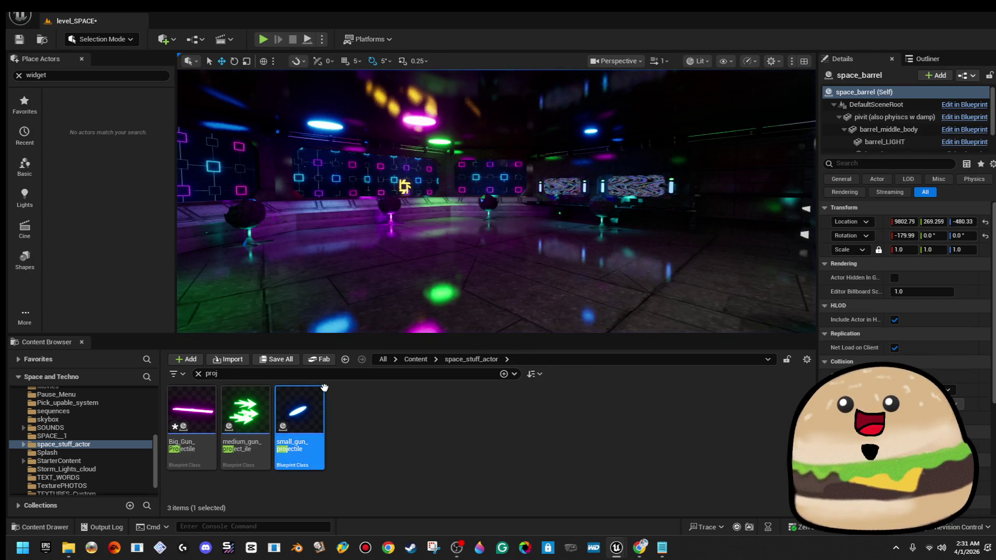
pyautogui.rightClick(436, 192)
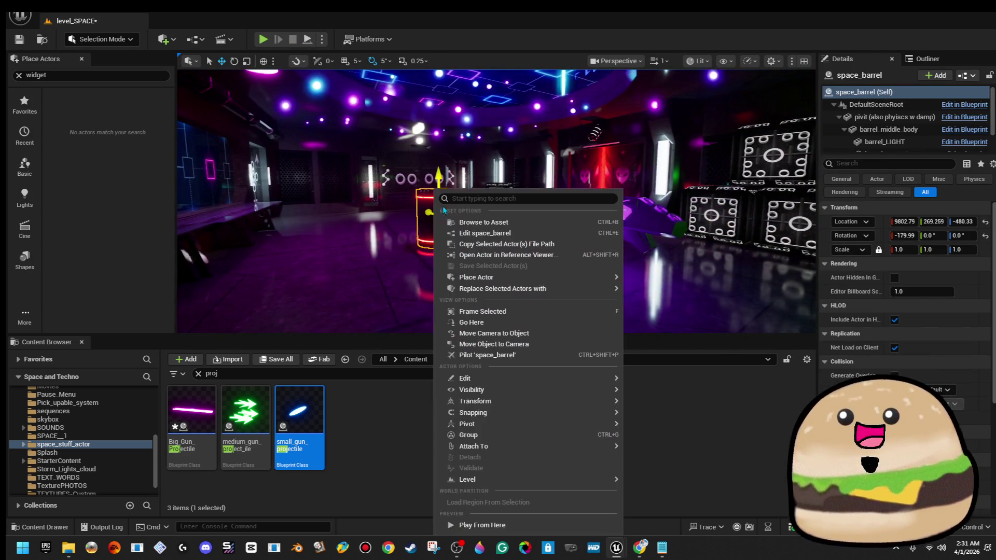
pyautogui.click(494, 233)
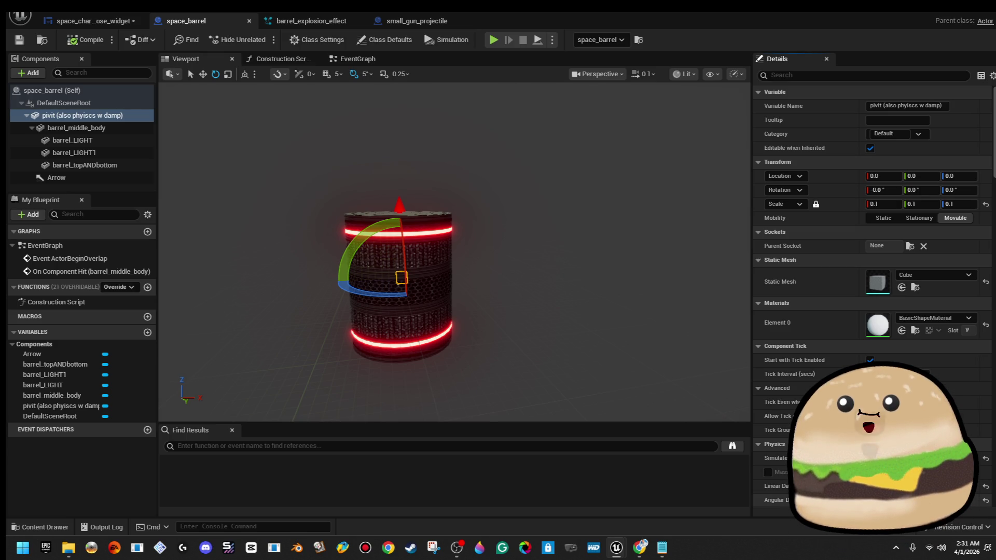
pyautogui.click(72, 40)
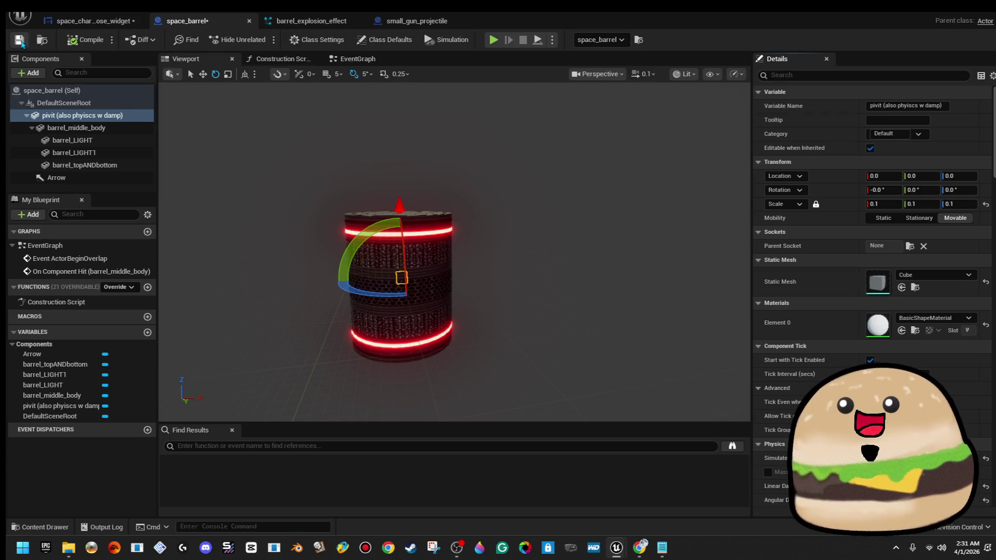
pyautogui.hotkey('alt', 'p')
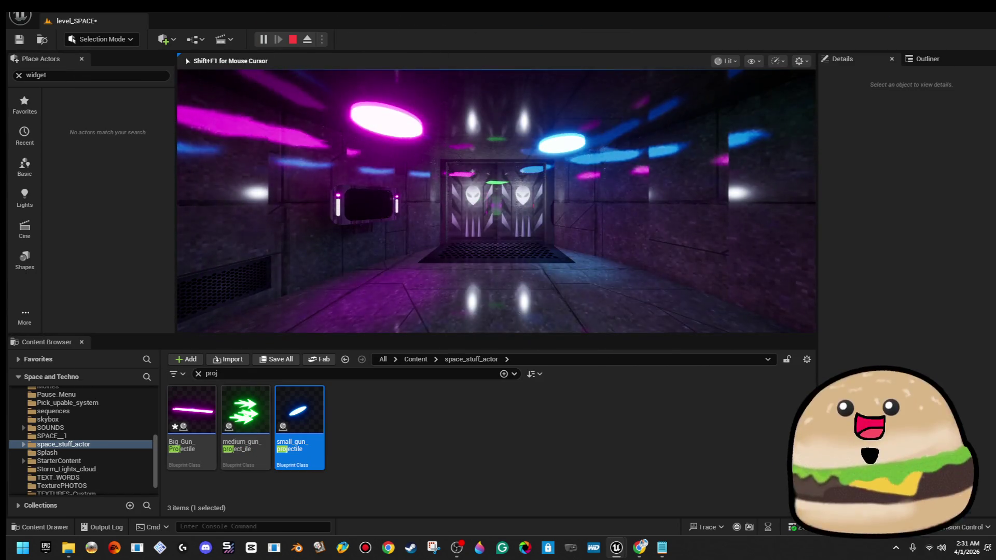
pyautogui.press('w')
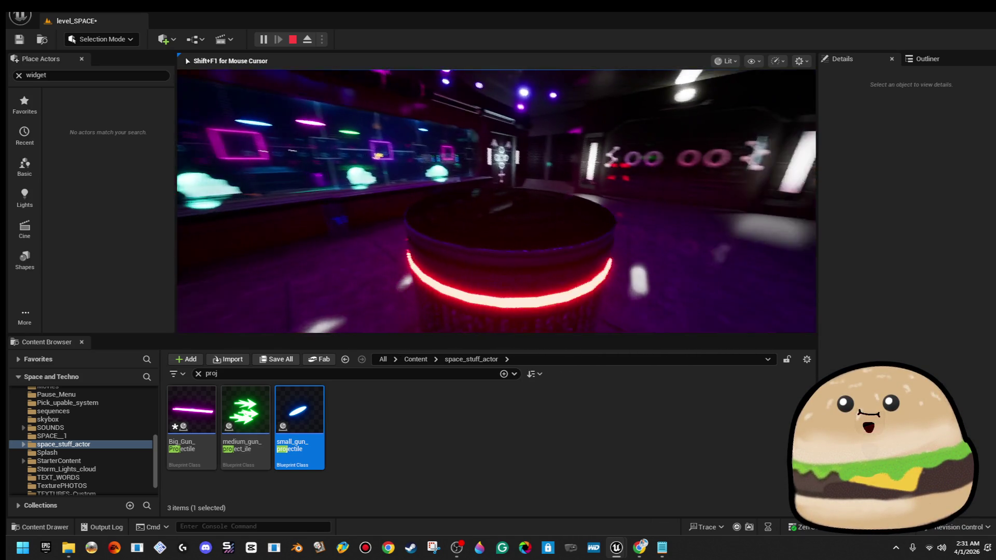
pyautogui.press('Escape')
pyautogui.click(438, 223)
pyautogui.press('f')
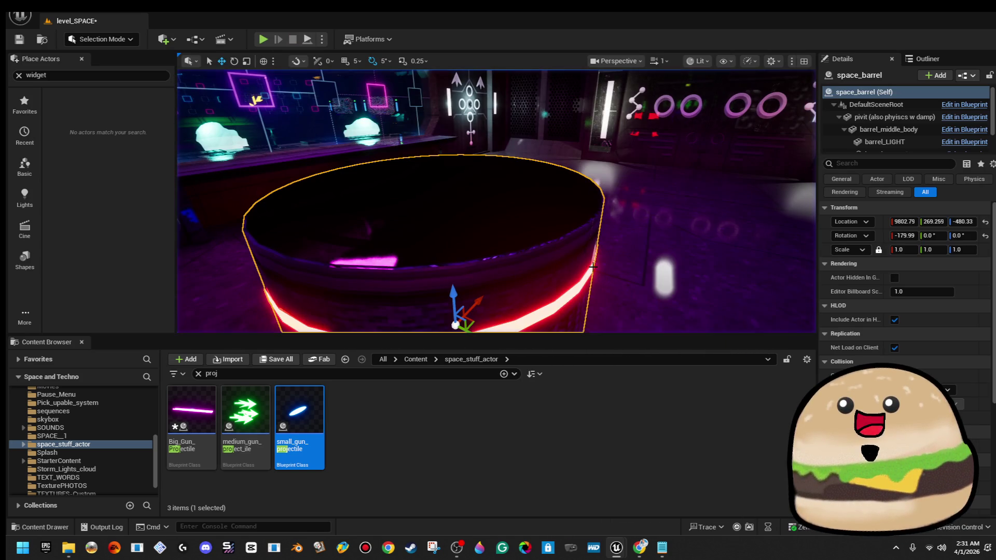
pyautogui.rightClick(584, 188)
pyautogui.click(648, 240)
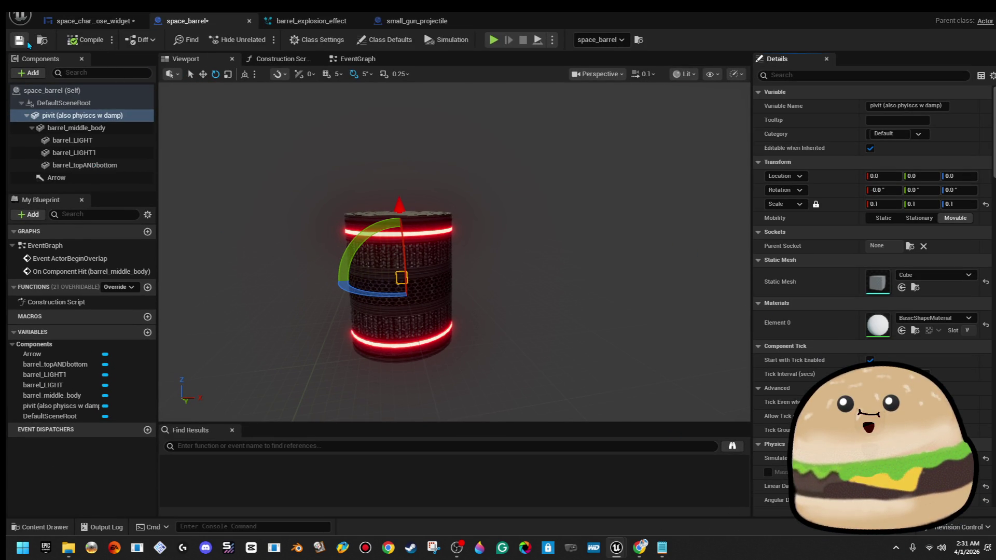
pyautogui.hotkey('alt', 'Tab')
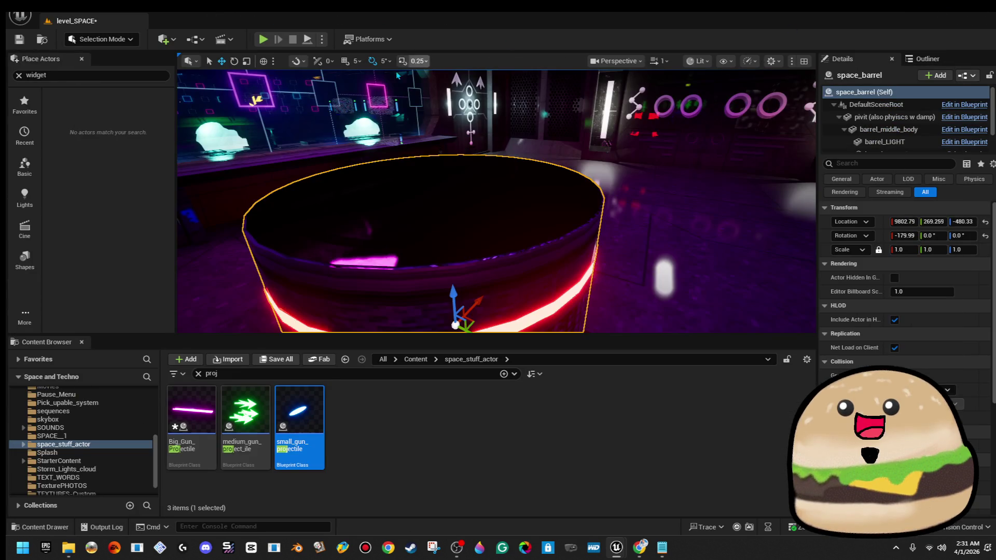
pyautogui.hotkey('alt', 'p')
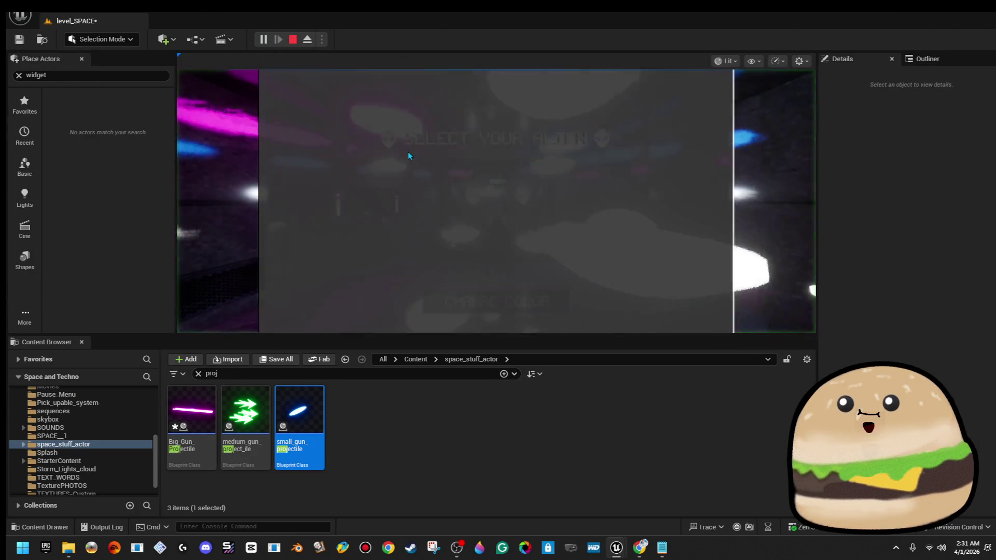
pyautogui.click(442, 169)
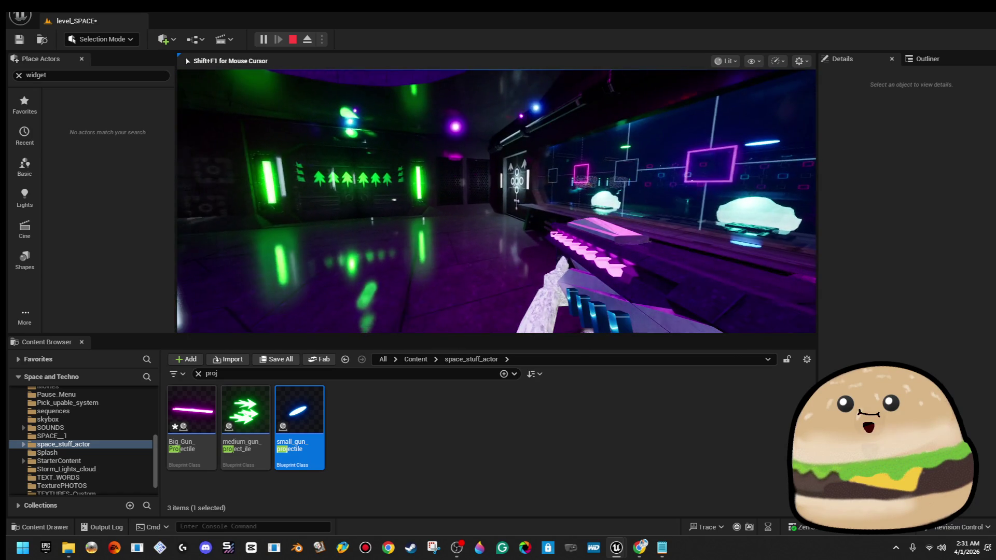
pyautogui.press('Escape')
pyautogui.press('f')
pyautogui.rightClick(505, 188)
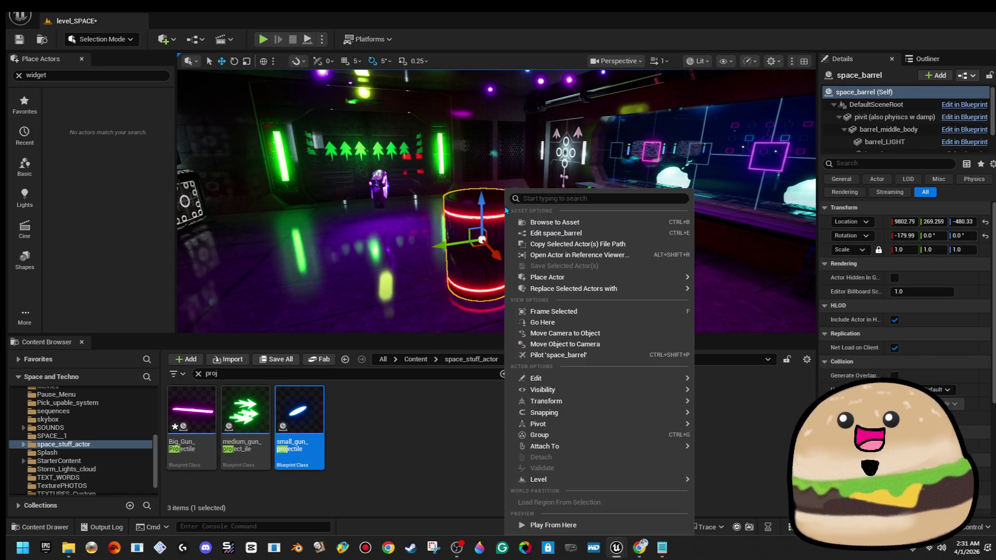
pyautogui.click(550, 196)
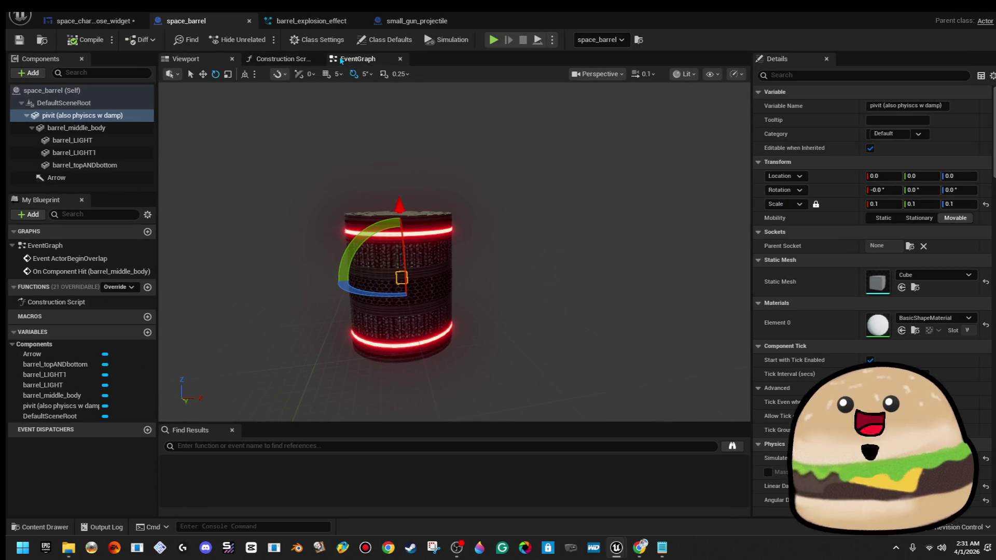
# Step: Return to the EventGraph and pan around the hit event's Actor Has Tag and Branch nodes
pyautogui.click(340, 60)
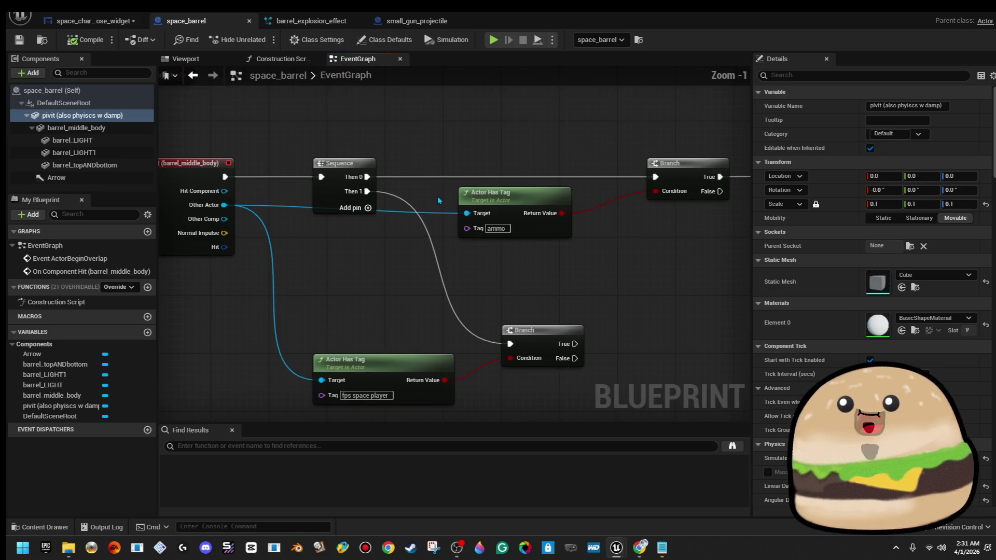
pyautogui.moveTo(499, 211); pyautogui.dragTo(583, 164)
pyautogui.scroll(1, 583, 165)
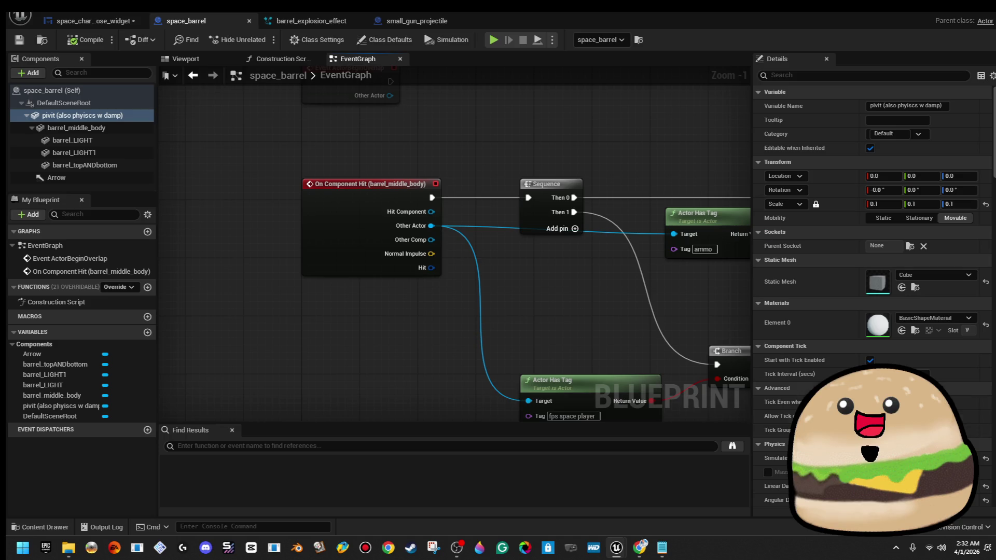
pyautogui.scroll(-10, 980, 425)
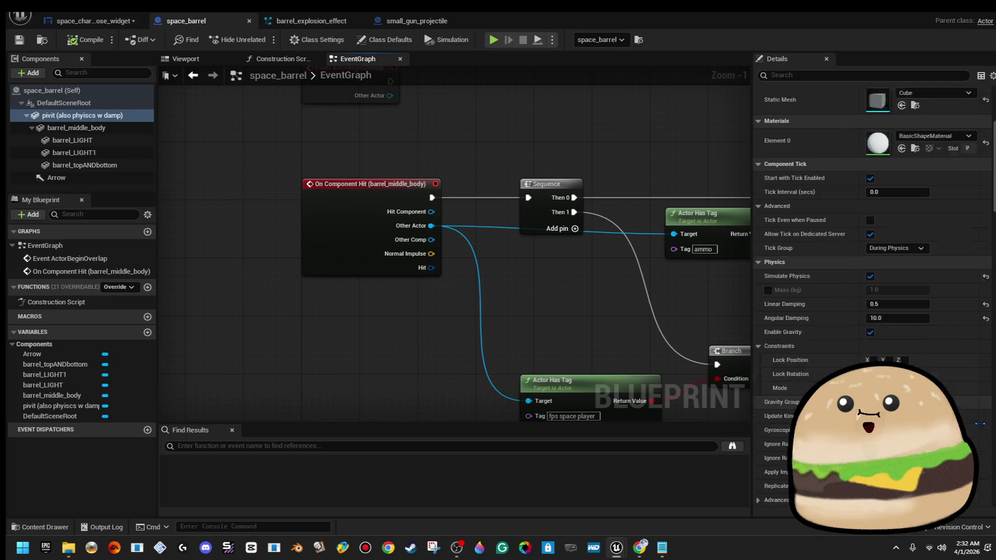
pyautogui.scroll(-3, 979, 421)
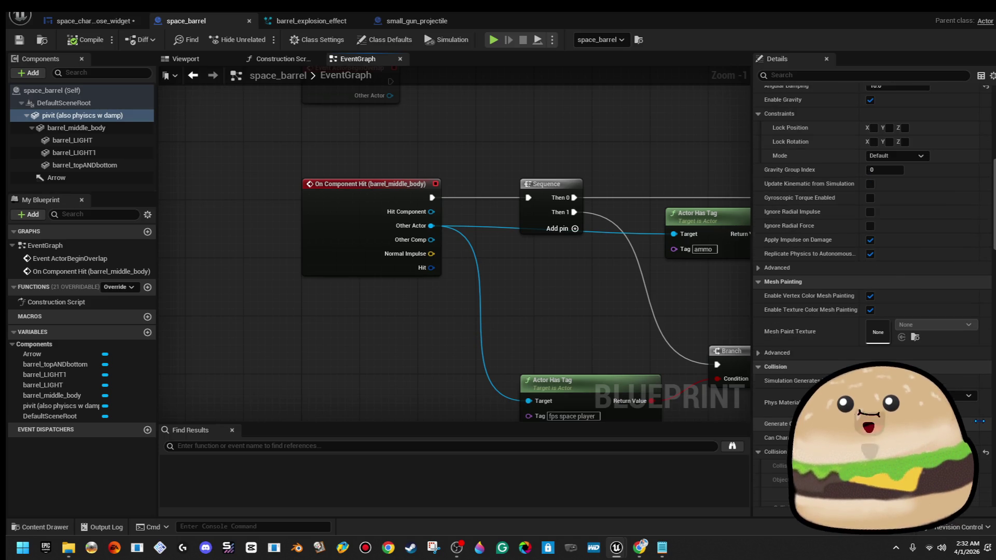
pyautogui.scroll(-4, 979, 421)
pyautogui.scroll(-2, 979, 415)
pyautogui.moveTo(689, 147); pyautogui.dragTo(486, 186)
pyautogui.scroll(-2, 910, 263)
pyautogui.scroll(12, 910, 259)
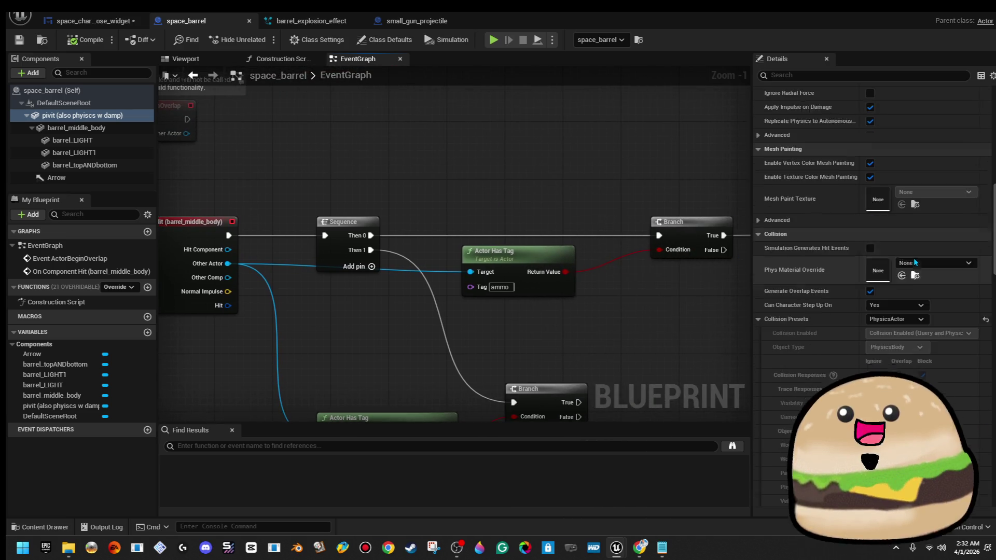
pyautogui.scroll(2, 926, 237)
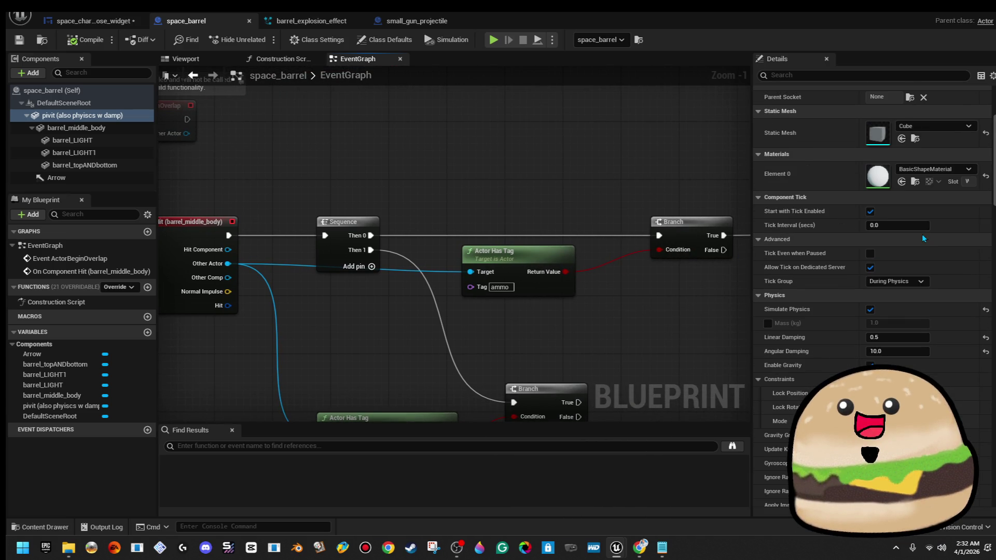
pyautogui.scroll(-3, 928, 225)
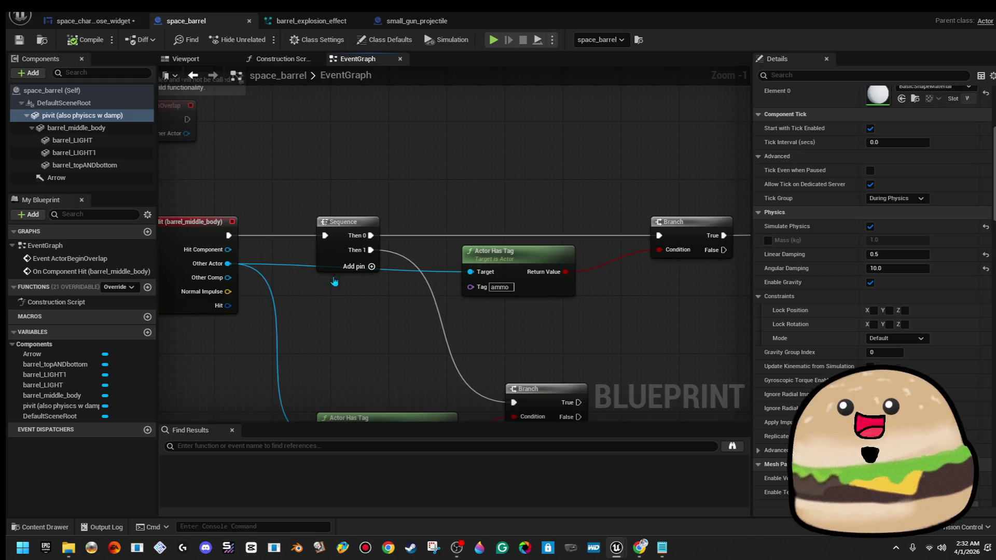
# Step: Wire the hit output into the Actor Has Tag target and review the tag check
pyautogui.moveTo(228, 250)
pyautogui.mouseDown()
pyautogui.moveTo(475, 275)
pyautogui.moveTo(224, 252)
pyautogui.mouseUp()
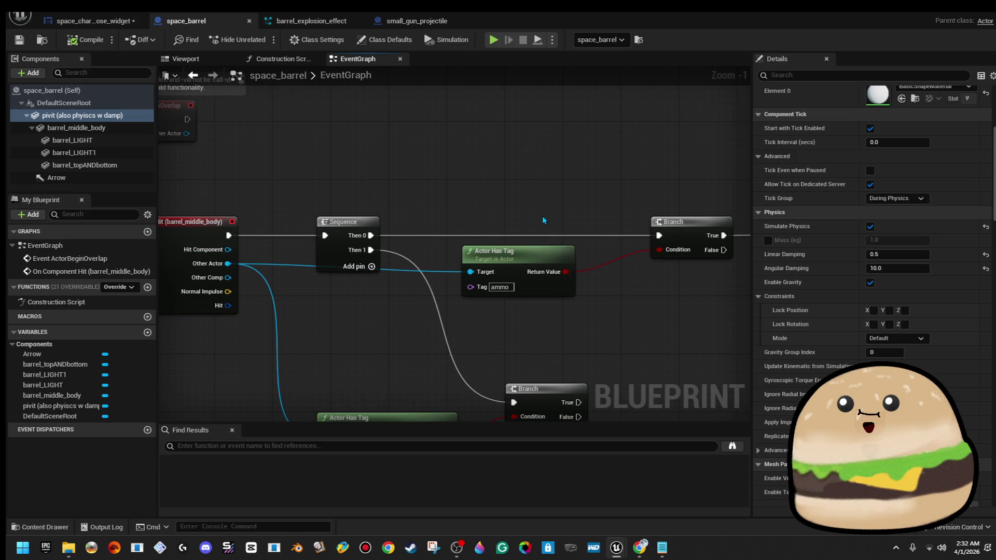
pyautogui.moveTo(573, 225); pyautogui.dragTo(459, 216)
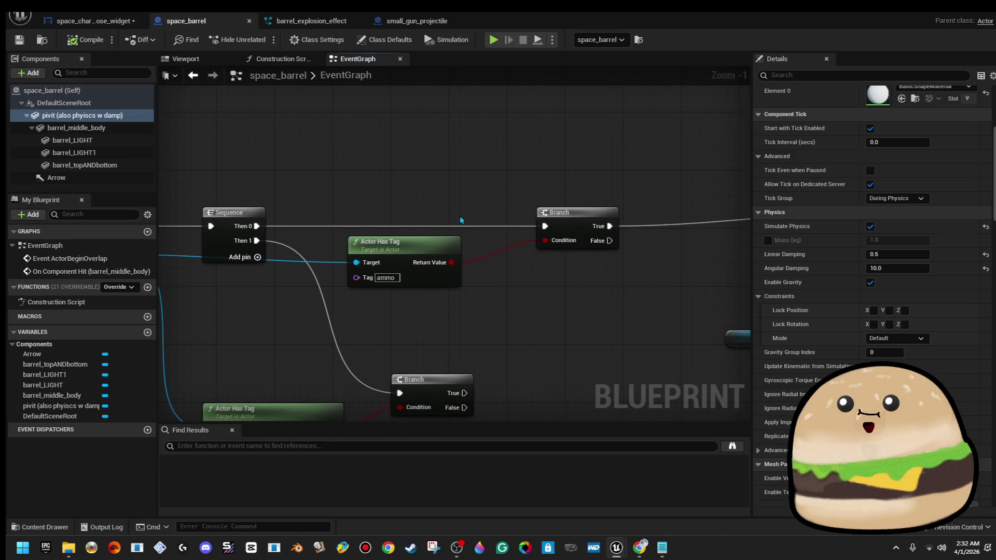
pyautogui.scroll(-3, 459, 216)
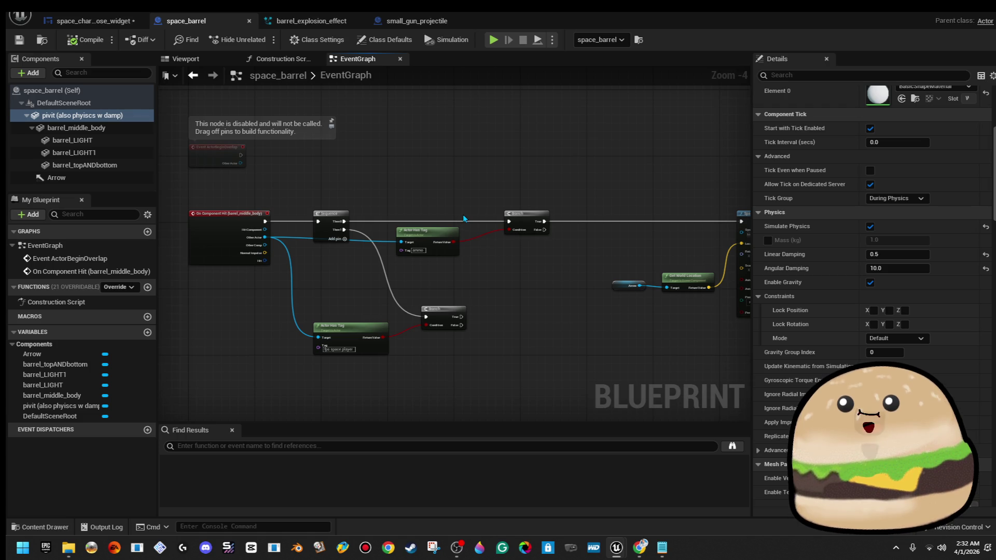
pyautogui.scroll(4, 464, 217)
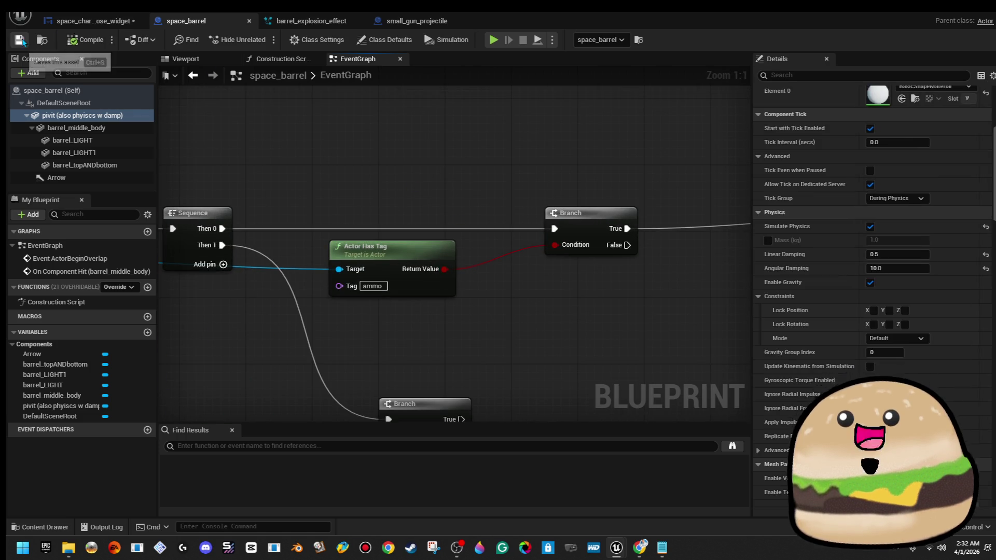
# Step: Confirm the 'ammo' tag value on the small_gun_projectile blueprint
pyautogui.click(418, 24)
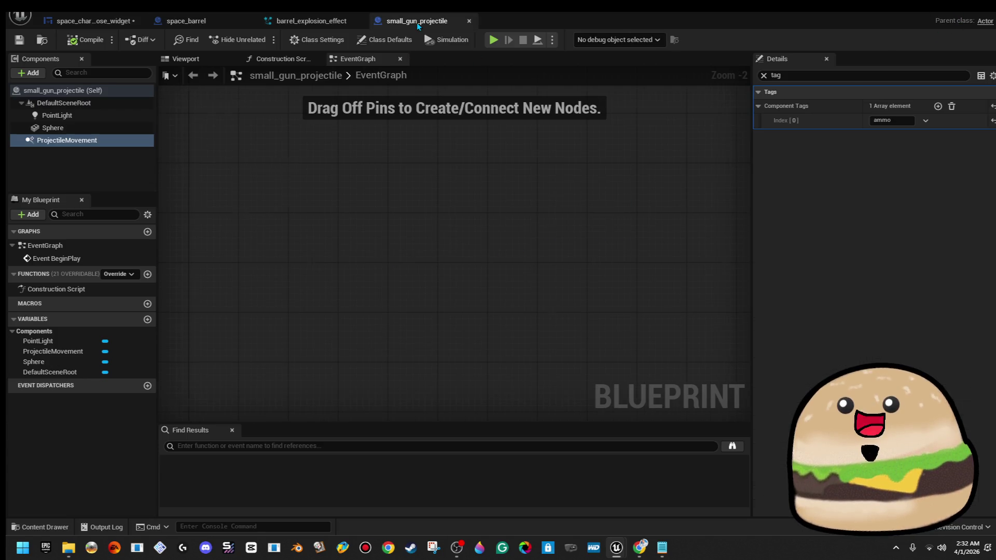
pyautogui.click(890, 120)
pyautogui.press('Return')
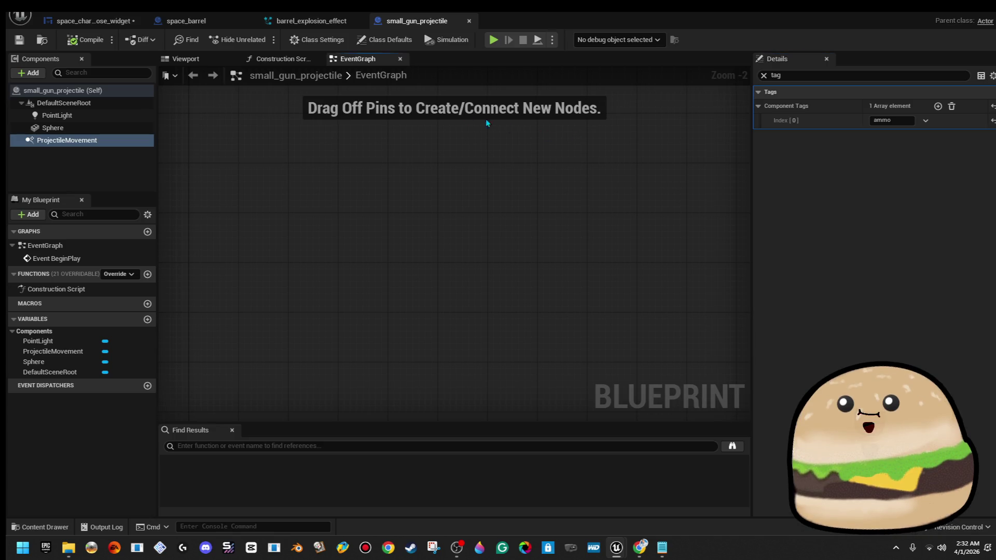
# Step: Open Big_Gun_Projectile from the Content Browser to check its tag, then reopen space_barrel from the level
pyautogui.doubleClick(786, 21)
pyautogui.click(193, 406)
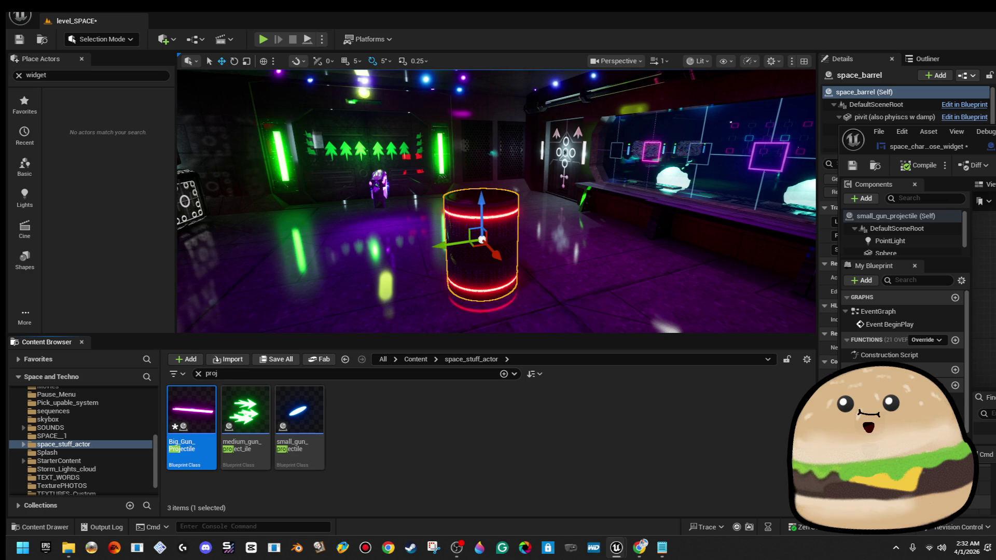
pyautogui.doubleClick(182, 418)
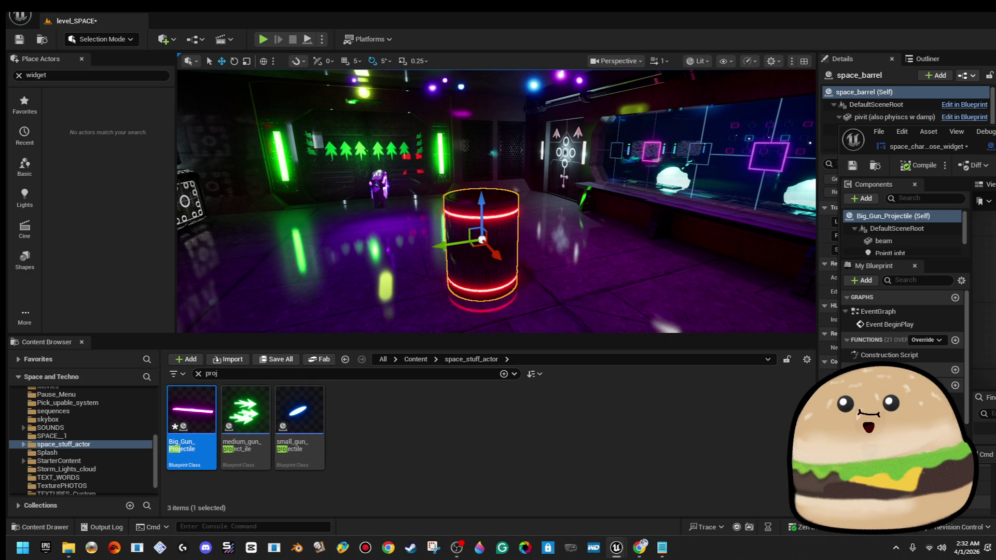
pyautogui.moveTo(995, 141); pyautogui.dragTo(810, 117)
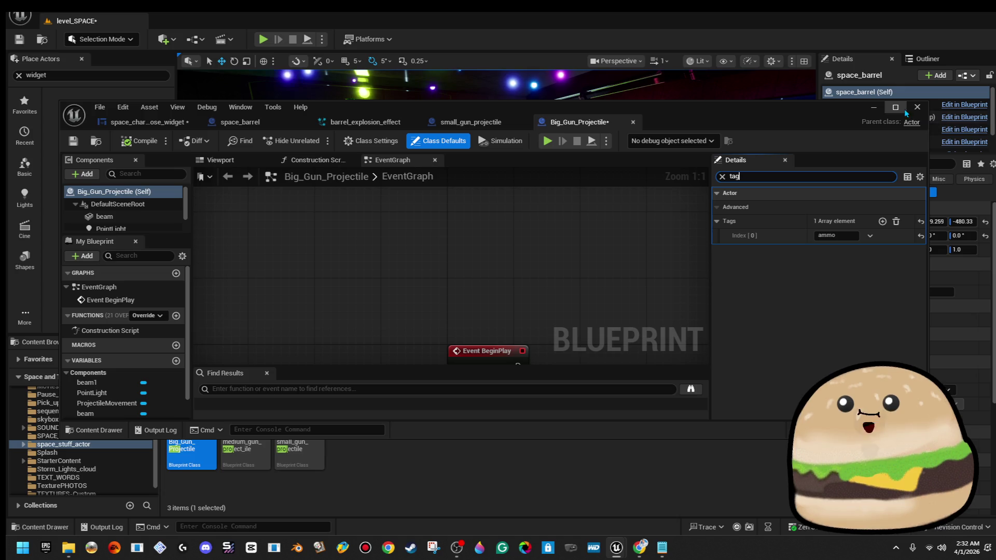
pyautogui.click(873, 107)
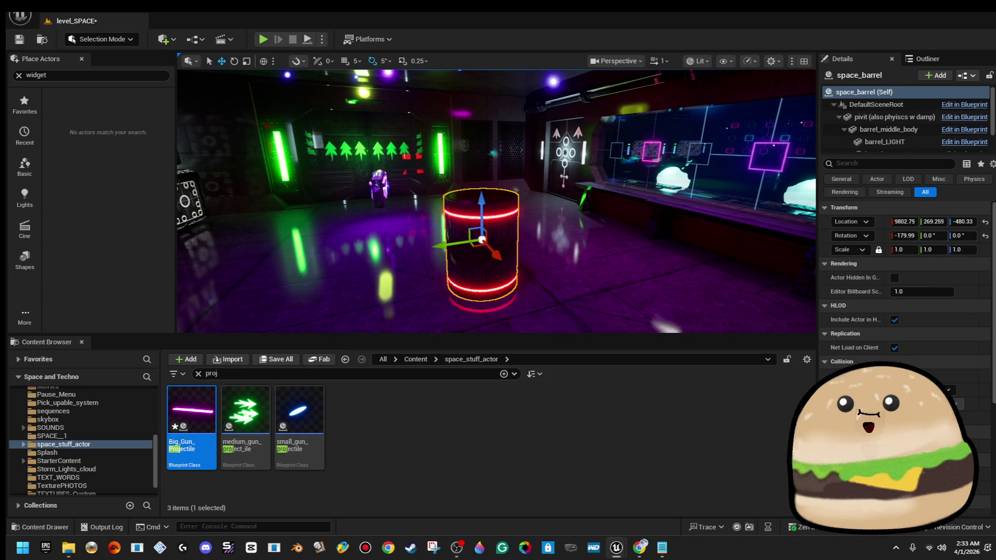
pyautogui.rightClick(494, 190)
pyautogui.click(534, 232)
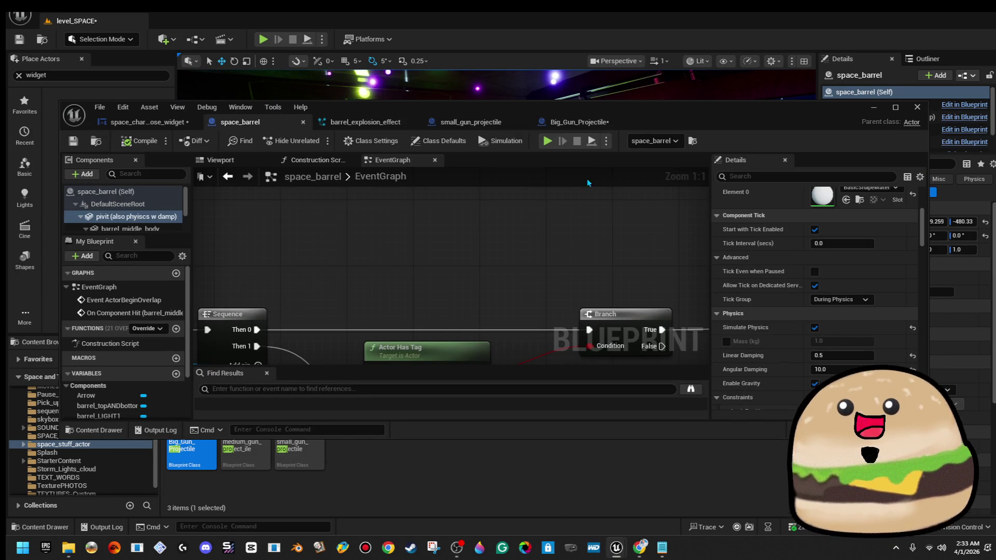
# Step: Add a pivit On Component Begin Overlap event and delete the On Component Hit event
pyautogui.doubleClick(648, 112)
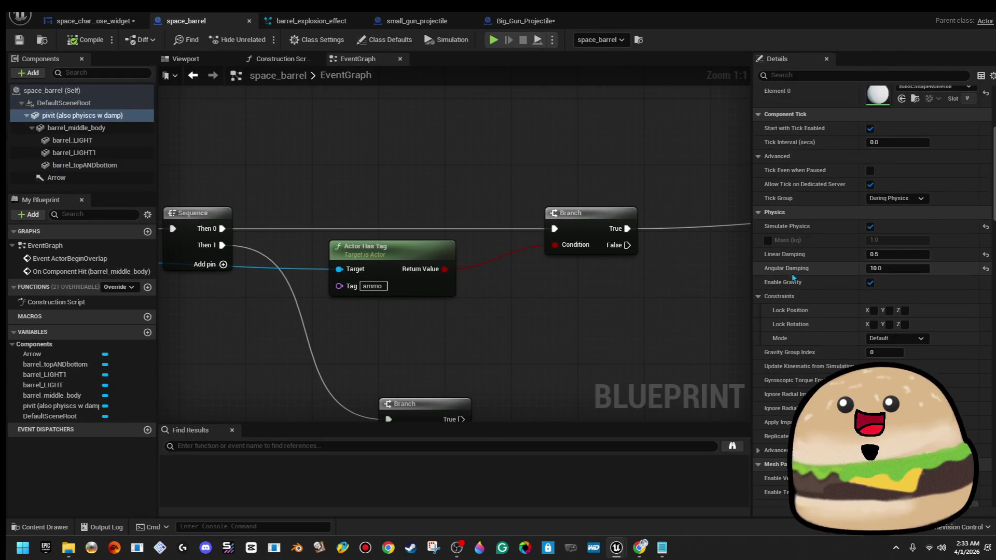
pyautogui.scroll(-5, 871, 290)
pyautogui.scroll(-10, 871, 291)
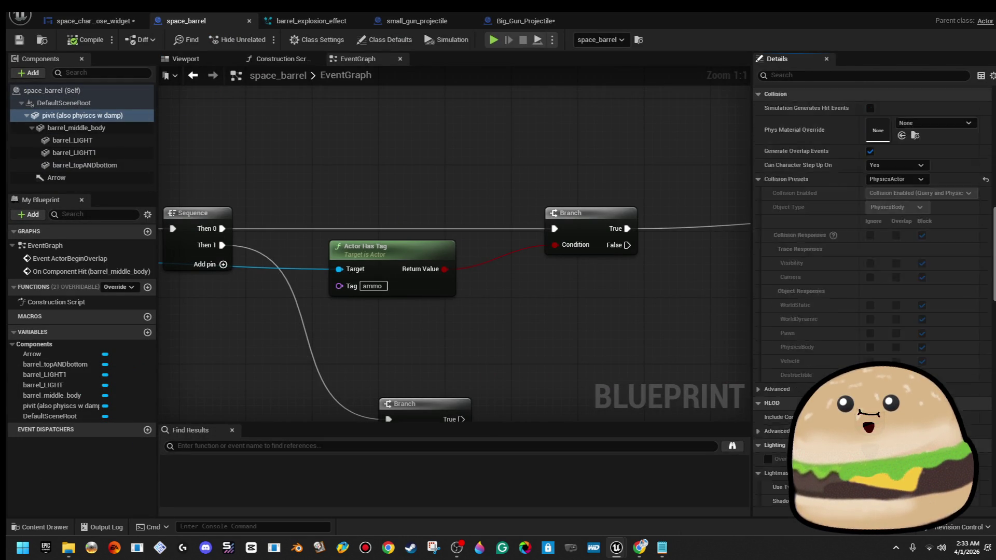
pyautogui.scroll(-1, 871, 302)
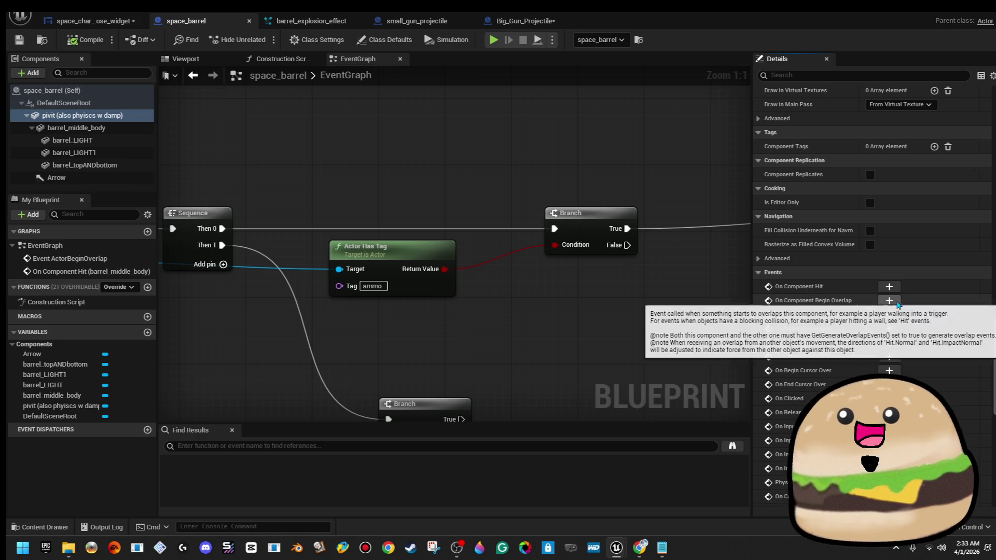
pyautogui.click(889, 300)
pyautogui.scroll(-3, 589, 229)
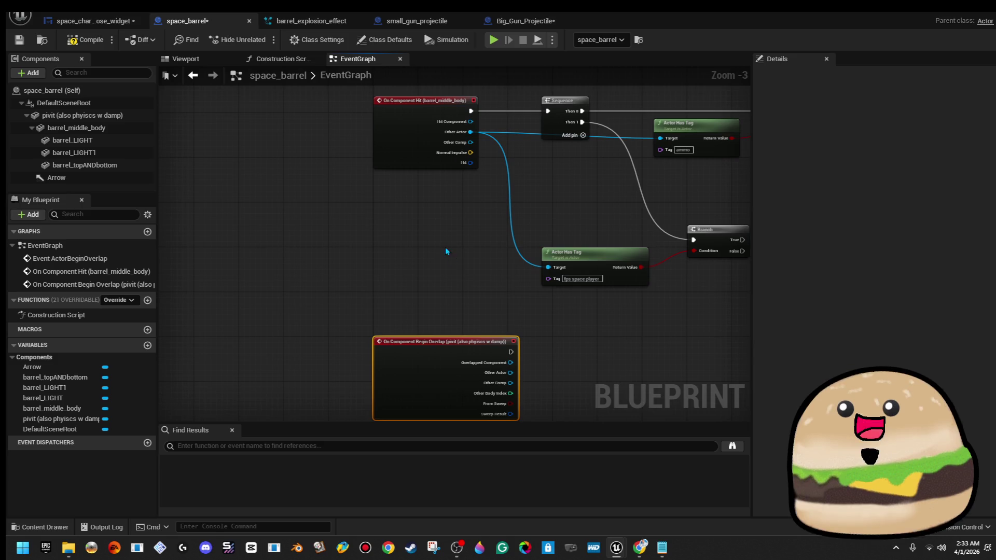
pyautogui.moveTo(424, 356)
pyautogui.mouseDown()
pyautogui.moveTo(374, 220)
pyautogui.moveTo(266, 117)
pyautogui.mouseUp()
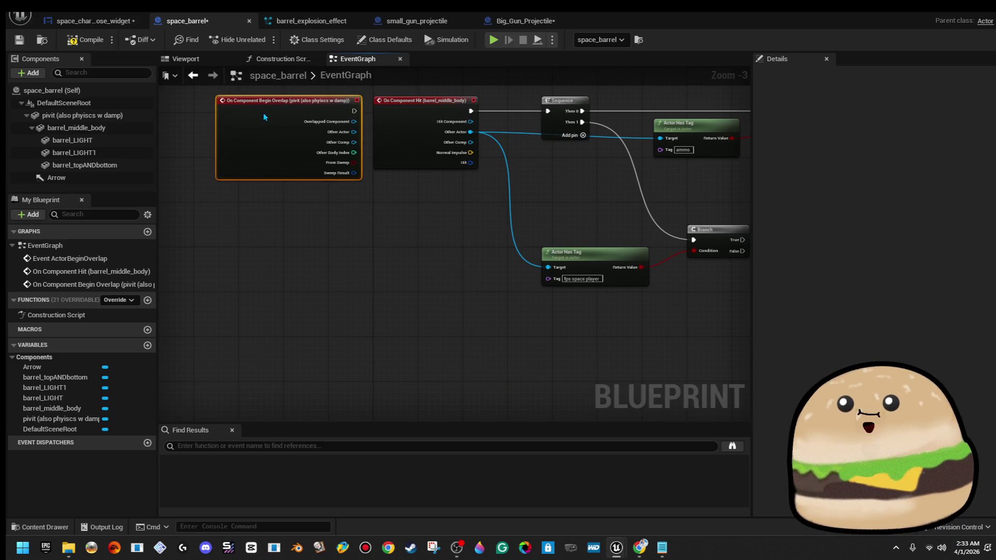
pyautogui.click(326, 217)
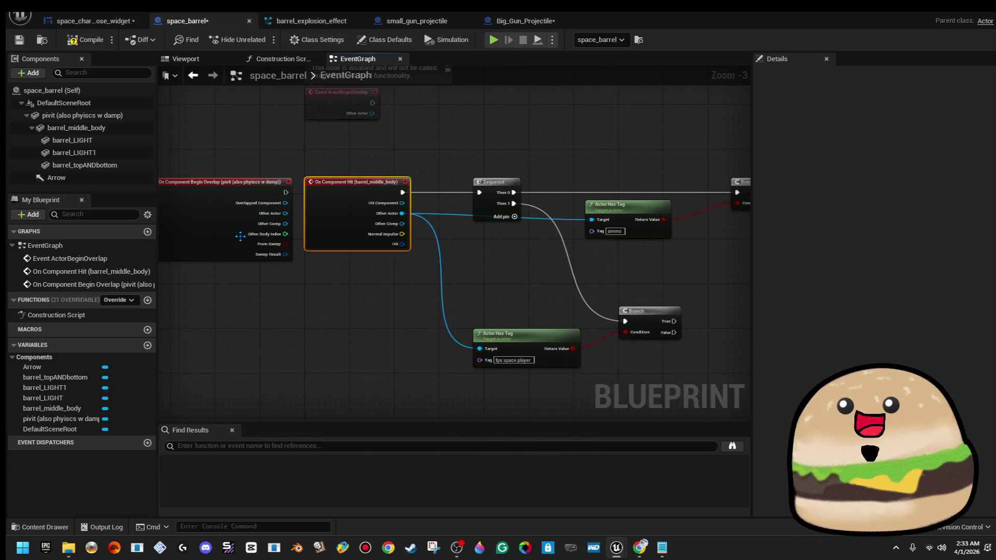
pyautogui.press('Delete')
pyautogui.moveTo(213, 239)
pyautogui.mouseDown()
pyautogui.moveTo(366, 242)
pyautogui.moveTo(342, 240)
pyautogui.mouseUp()
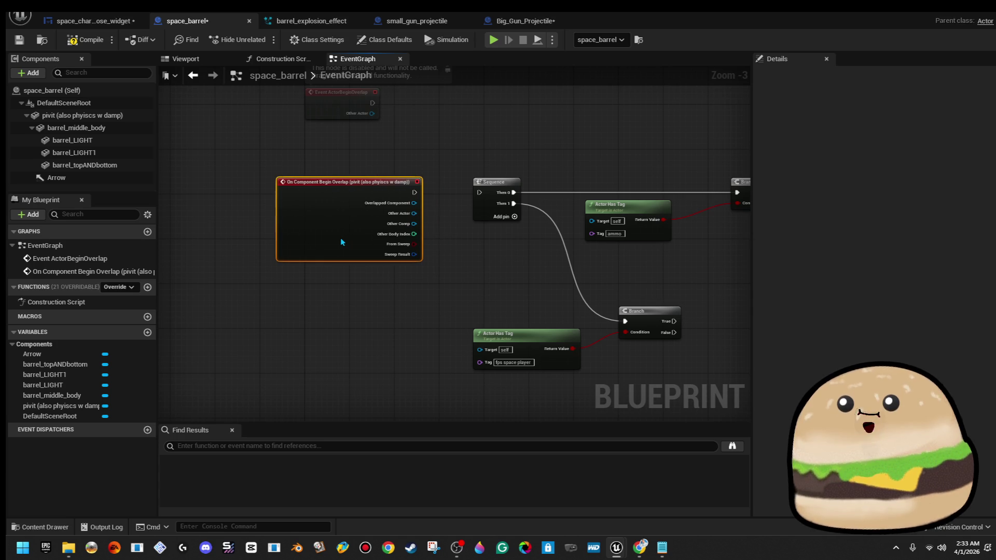
# Step: Wire the overlap exec to the Sequence and Other Actor into both Actor Has Tag checks
pyautogui.moveTo(415, 192); pyautogui.dragTo(481, 193)
pyautogui.scroll(2, 413, 289)
pyautogui.moveTo(322, 247); pyautogui.dragTo(592, 261)
pyautogui.moveTo(437, 361)
pyautogui.mouseDown()
pyautogui.moveTo(408, 241)
pyautogui.moveTo(394, 214)
pyautogui.moveTo(358, 206)
pyautogui.mouseUp()
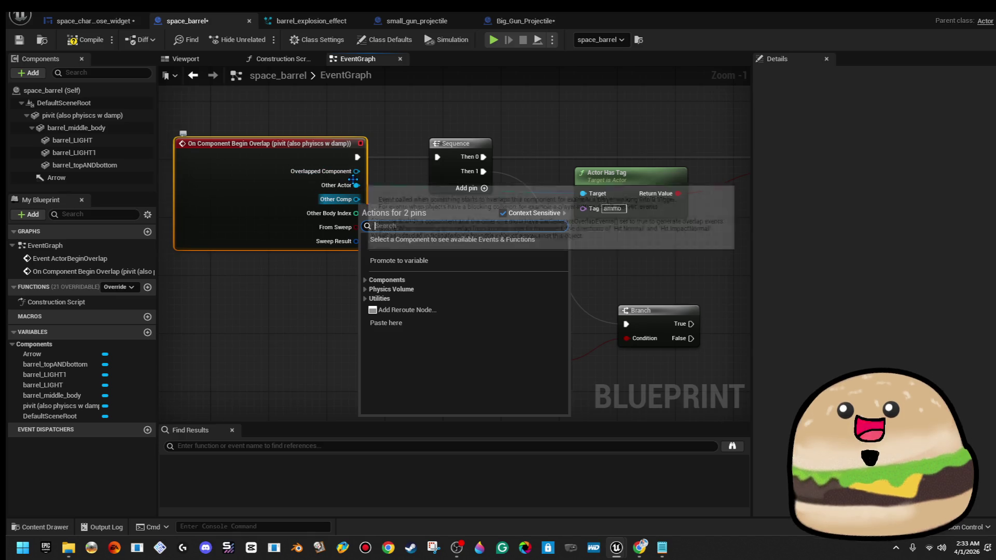
pyautogui.moveTo(356, 185)
pyautogui.mouseDown()
pyautogui.moveTo(446, 350)
pyautogui.moveTo(445, 367)
pyautogui.mouseUp()
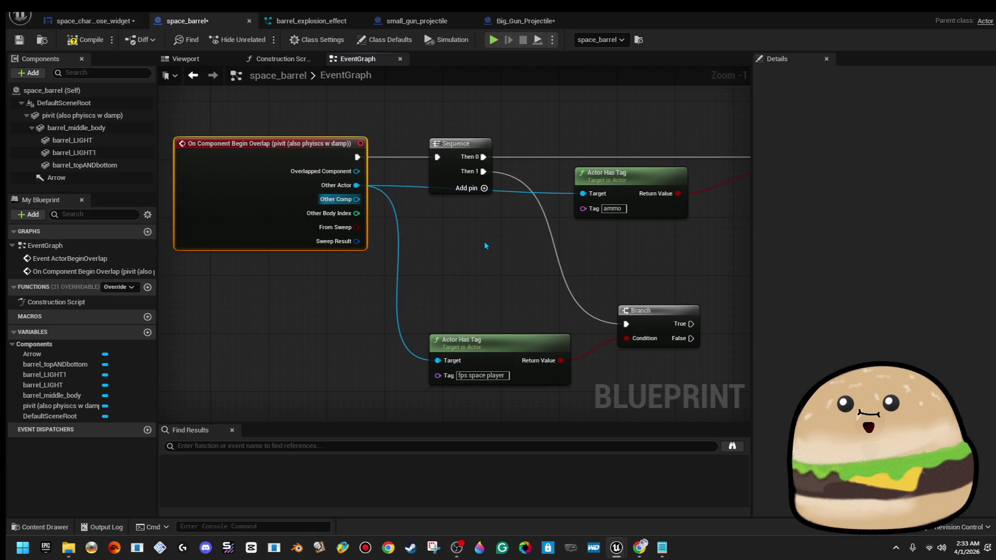
pyautogui.scroll(-3, 411, 277)
pyautogui.moveTo(411, 278)
pyautogui.mouseDown()
pyautogui.moveTo(362, 285)
pyautogui.moveTo(127, 263)
pyautogui.moveTo(368, 253)
pyautogui.mouseUp()
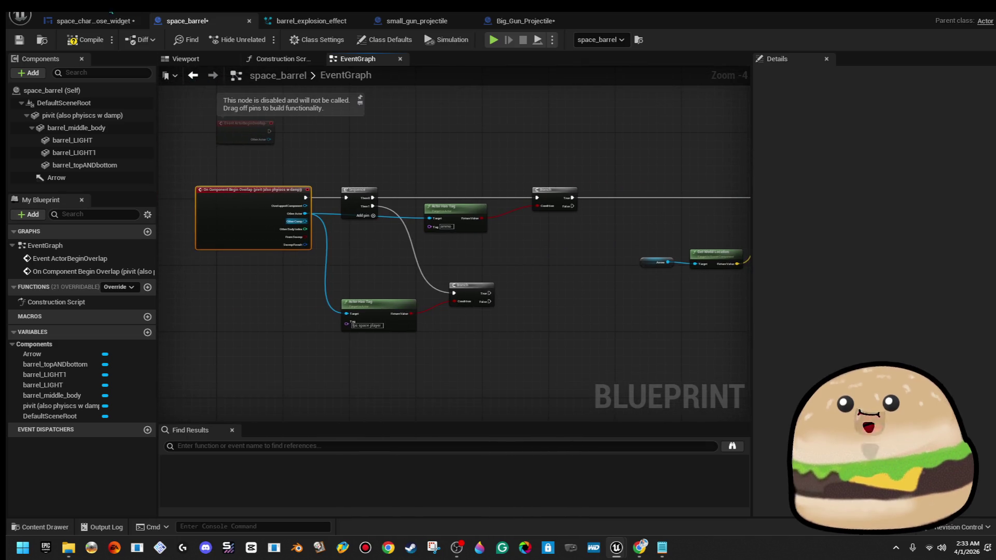
# Step: Compile the barrel blueprint and start a level playtest
pyautogui.click(82, 42)
pyautogui.scroll(4, 328, 175)
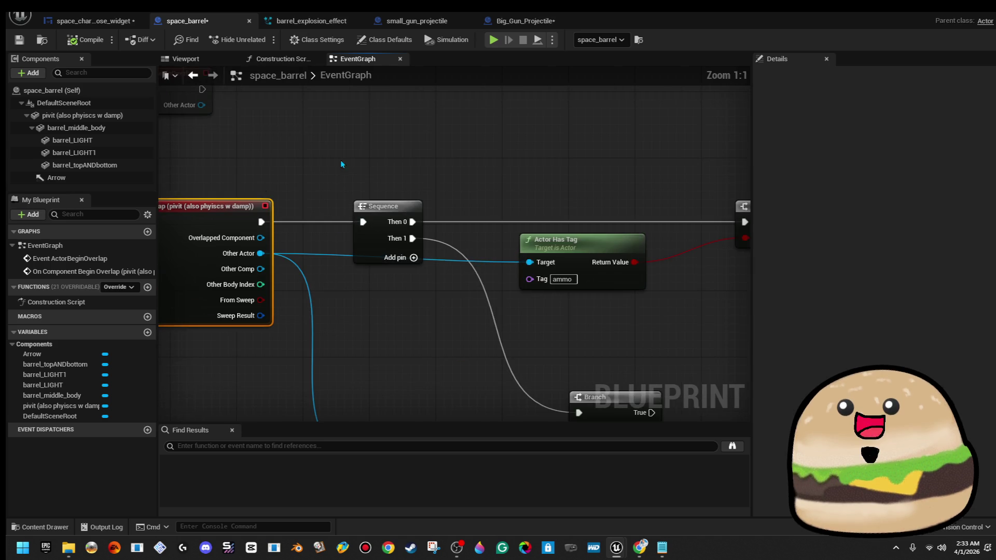
pyautogui.moveTo(270, 155); pyautogui.dragTo(528, 151)
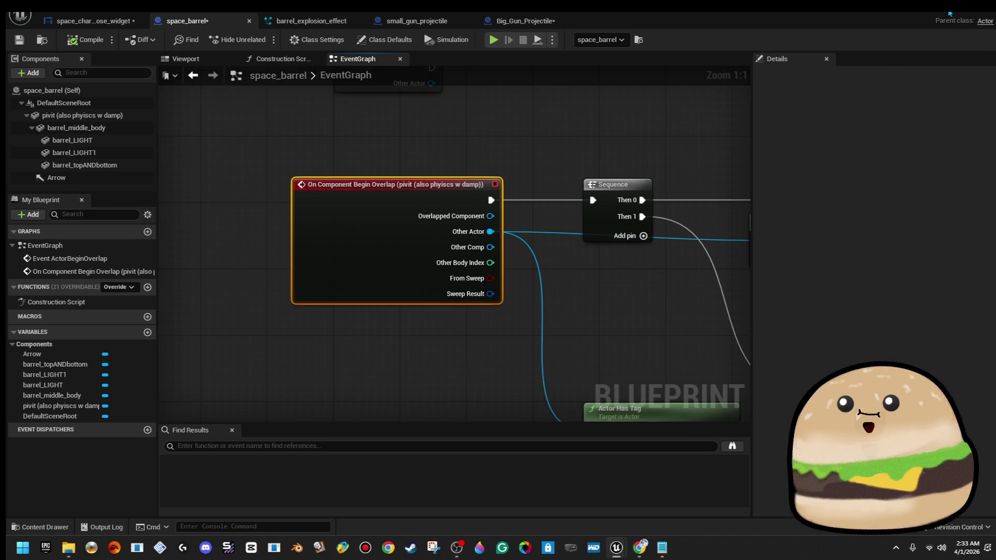
pyautogui.click(951, 12)
pyautogui.click(567, 235)
# Step: Walk through the neon room in a playtest, stop, then Alt-drag the barrel into two more copies
pyautogui.press('w')
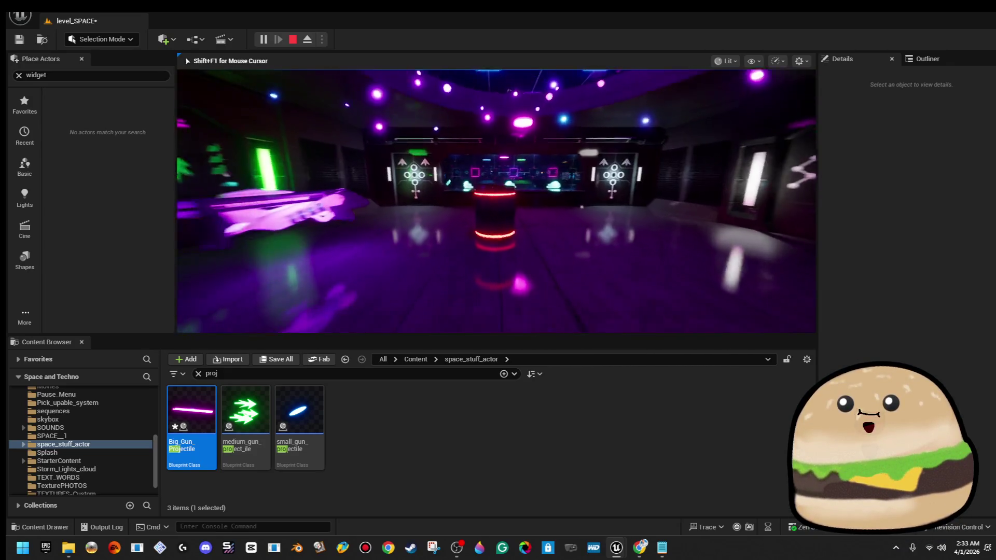
pyautogui.press('w')
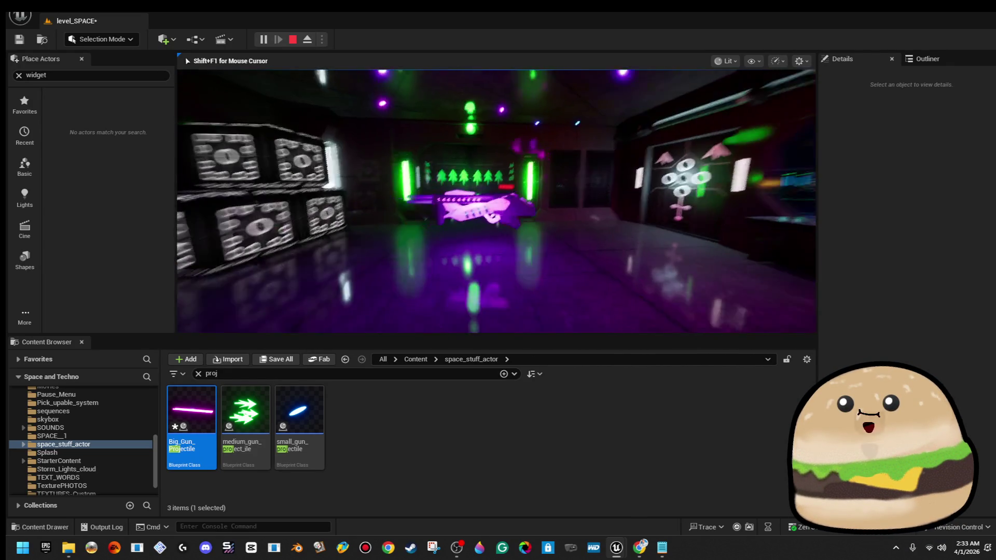
pyautogui.press('w')
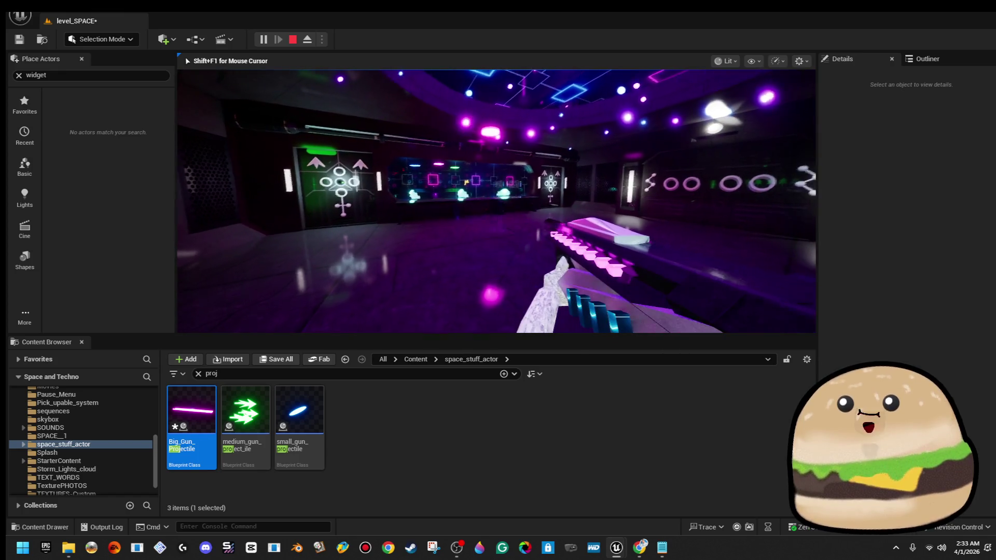
pyautogui.press('w')
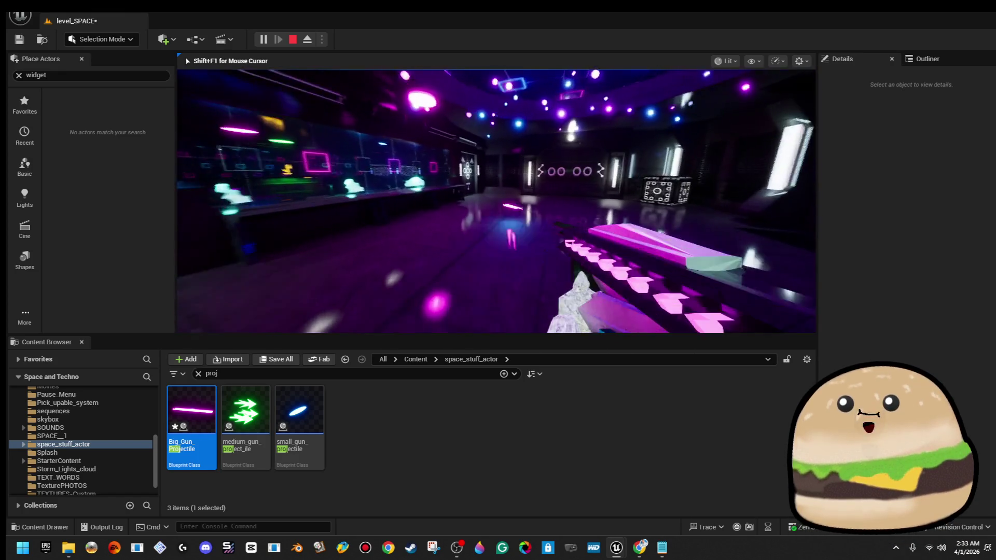
pyautogui.press('Escape')
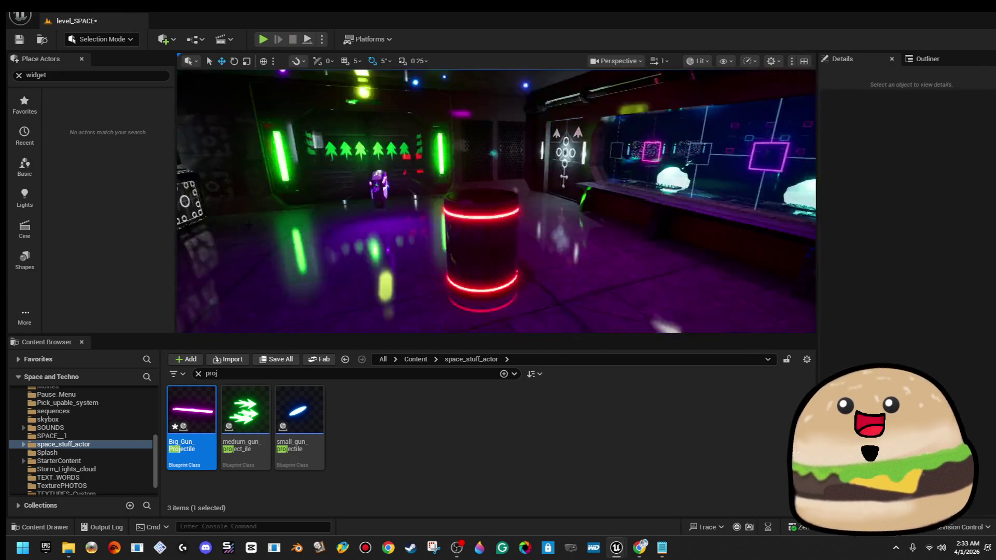
pyautogui.moveTo(373, 249)
pyautogui.keyDown('alt'); pyautogui.mouseDown()
pyautogui.moveTo(690, 236)
pyautogui.moveTo(327, 17)
pyautogui.mouseUp(); pyautogui.keyUp('alt')
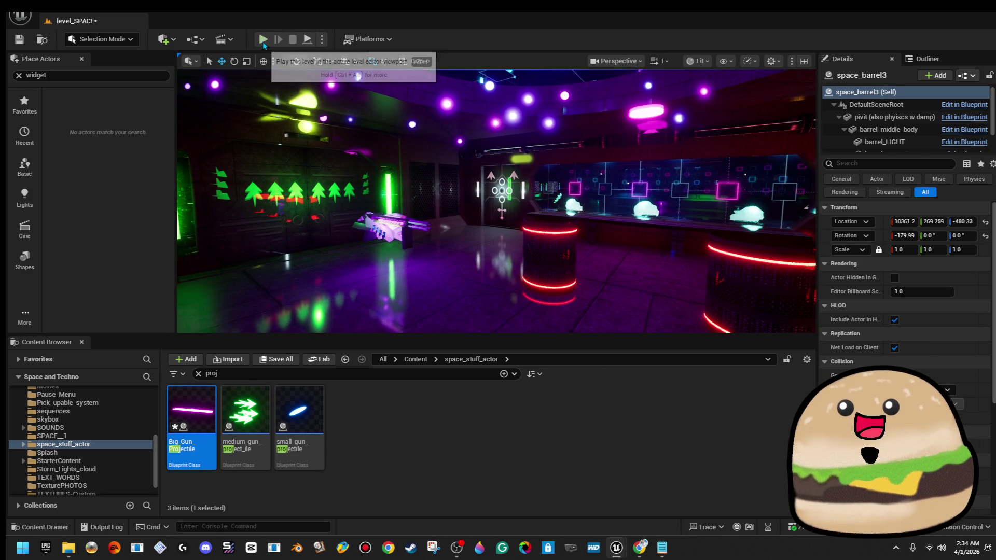
pyautogui.click(263, 40)
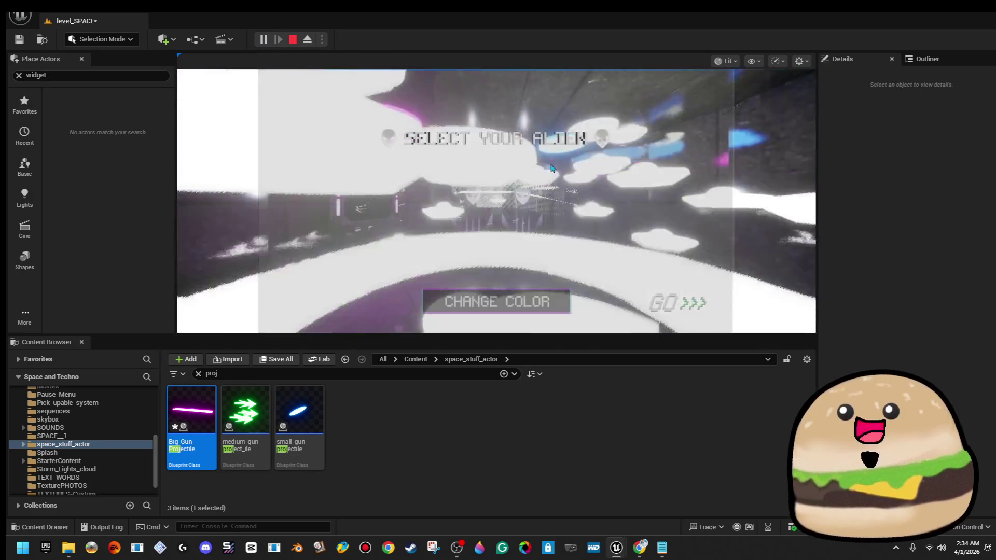
pyautogui.press('F11')
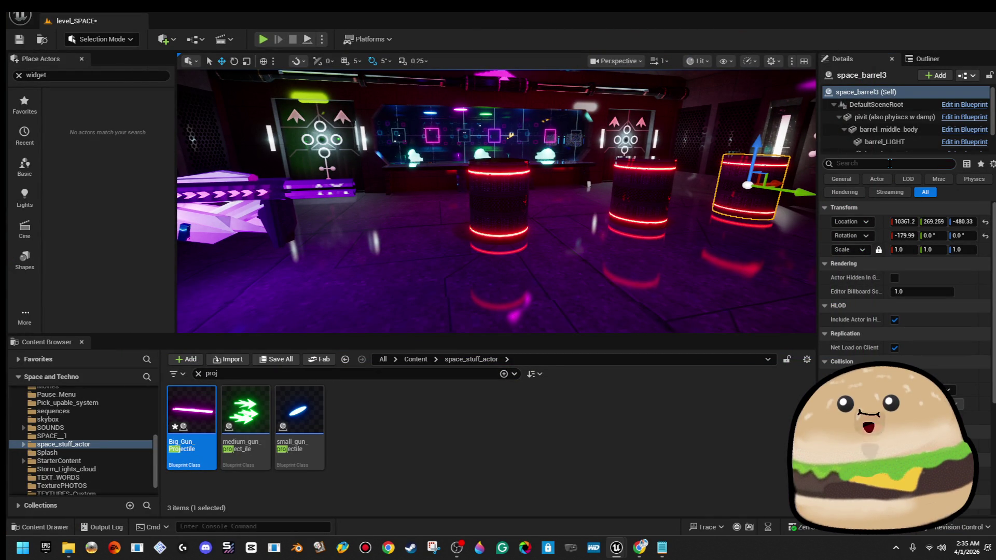
pyautogui.write('ag')
# Step: Filter Details for 'tag', check the medium gun projectile and purple gun, then Edit space_barrel on the middle barrel
pyautogui.doubleClick(840, 164)
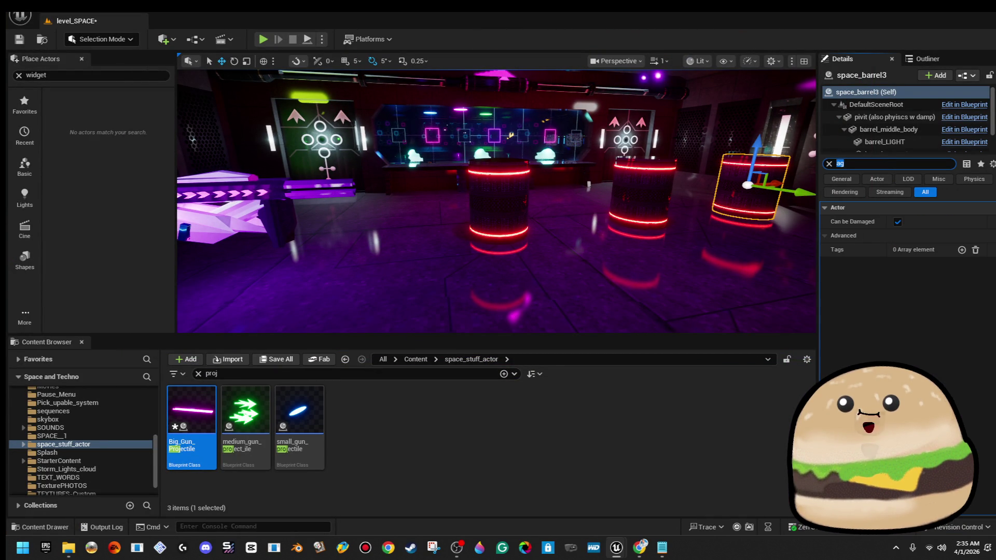
pyautogui.write('tg')
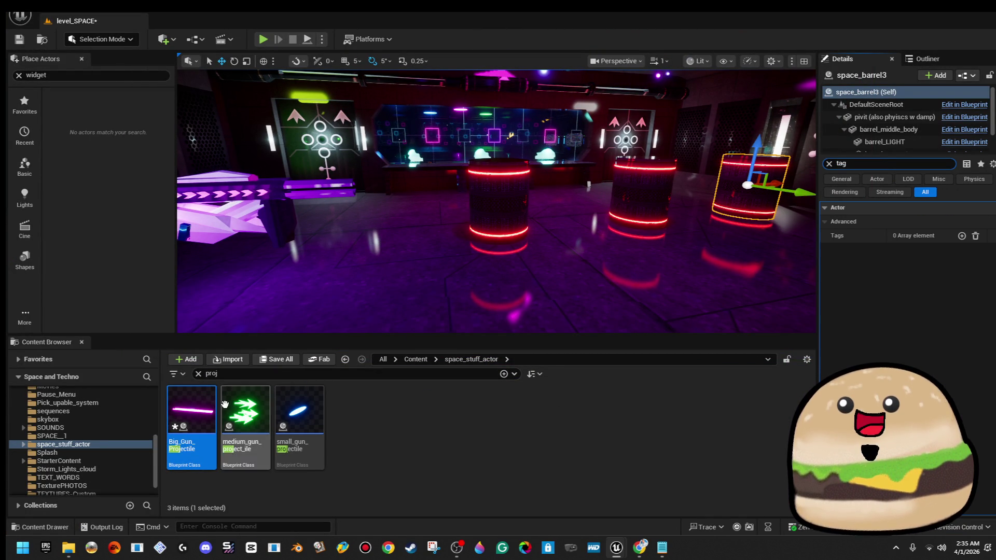
pyautogui.click(245, 409)
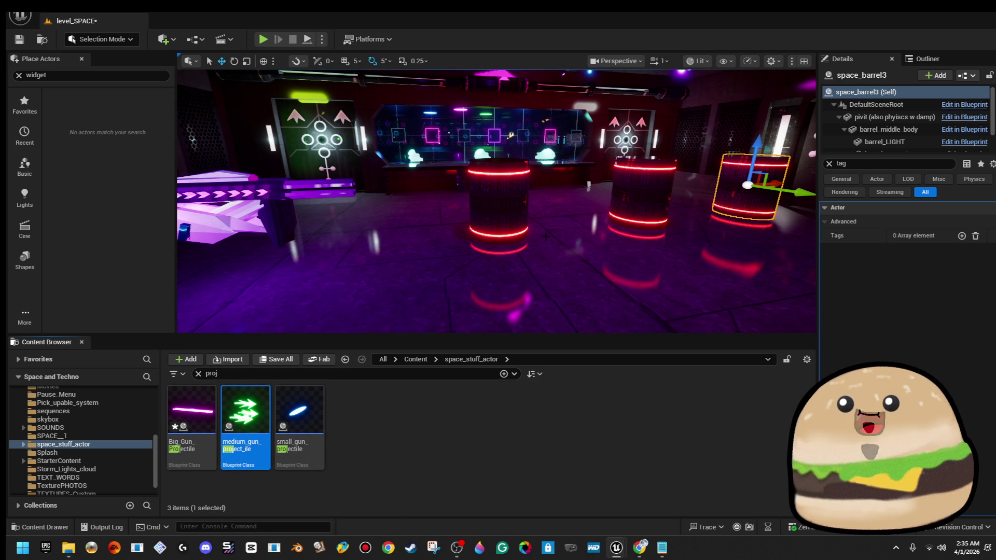
pyautogui.rightClick(511, 188)
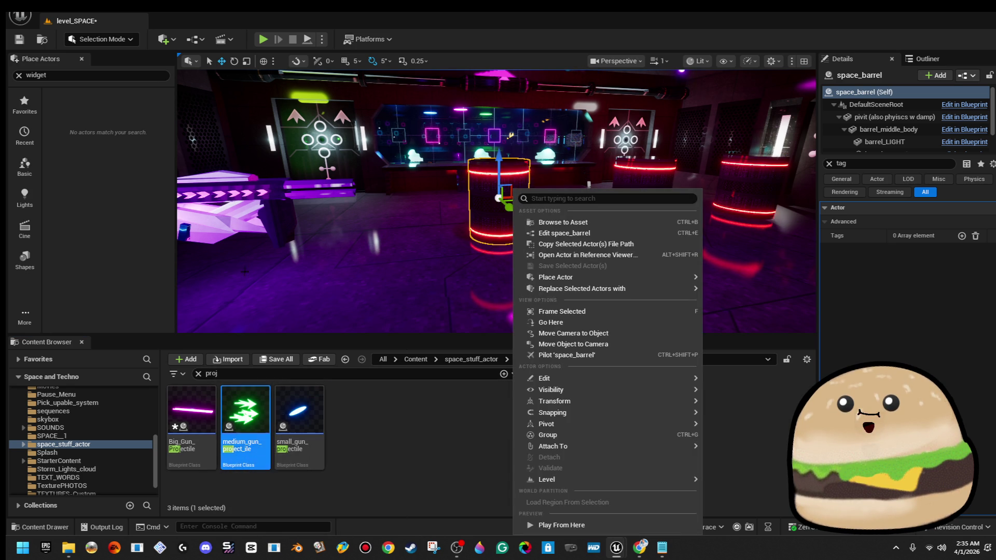
pyautogui.click(248, 213)
pyautogui.click(248, 211)
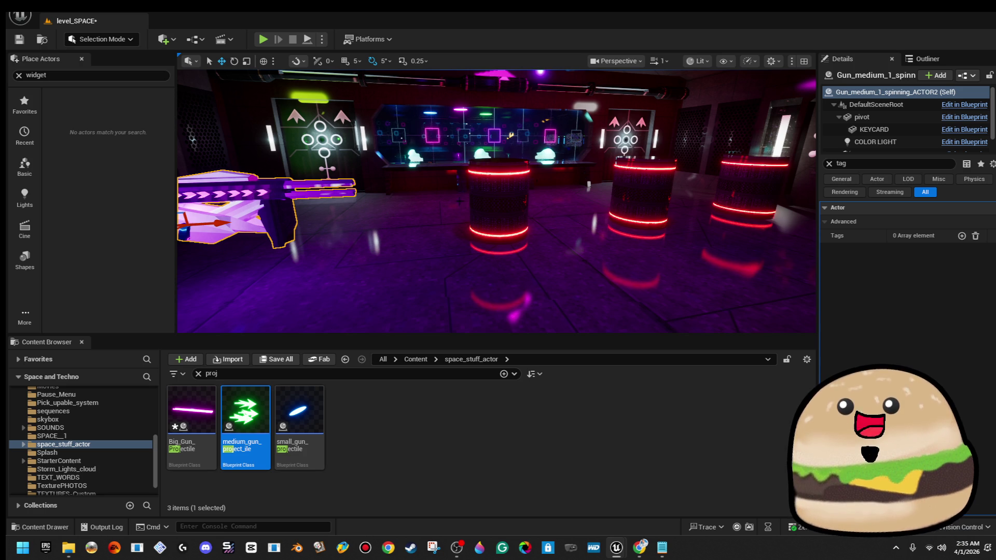
pyautogui.rightClick(496, 196)
pyautogui.click(531, 233)
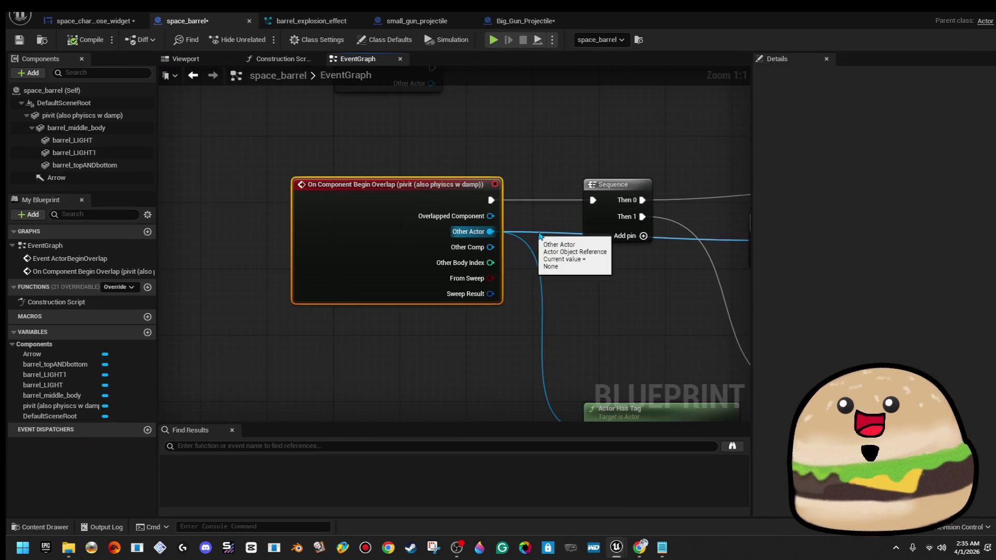
# Step: Delete the ammo Actor Has Tag check, its Branch, and the Sequence node
pyautogui.scroll(-1, 577, 237)
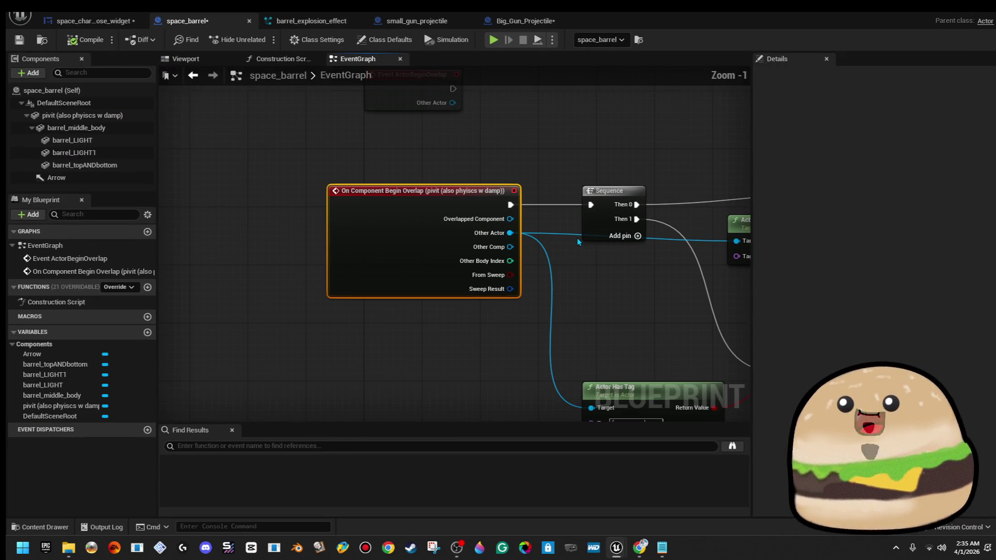
pyautogui.moveTo(576, 238); pyautogui.dragTo(347, 242)
pyautogui.moveTo(446, 271)
pyautogui.mouseDown()
pyautogui.moveTo(399, 251)
pyautogui.moveTo(315, 241)
pyautogui.mouseUp()
pyautogui.scroll(-1, 441, 274)
pyautogui.moveTo(441, 273); pyautogui.dragTo(329, 311)
pyautogui.moveTo(268, 320); pyautogui.dragTo(472, 323)
pyautogui.moveTo(388, 151); pyautogui.dragTo(667, 240)
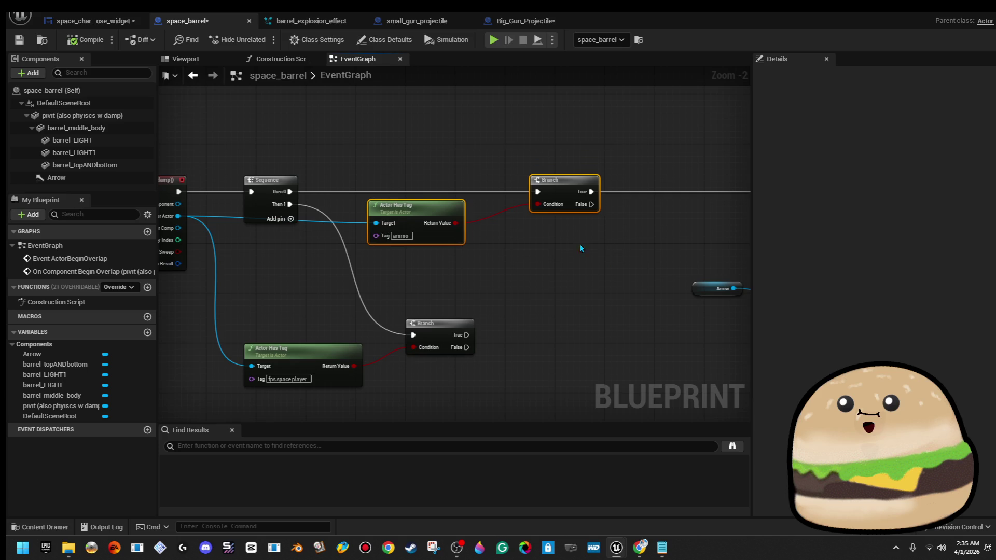
pyautogui.press('Delete')
pyautogui.click(269, 181)
pyautogui.press('Delete')
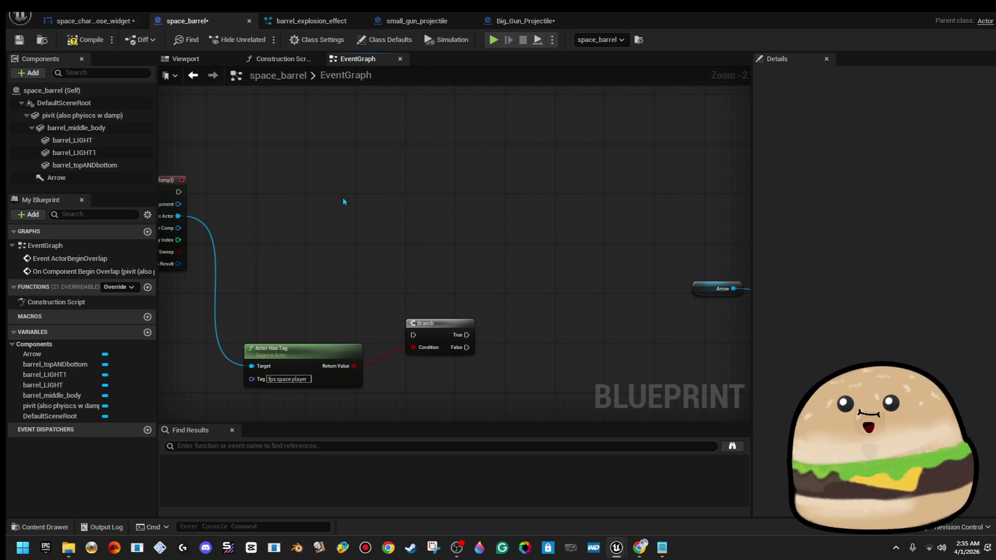
# Step: Wire the overlap event straight into the fps space player Branch and save the blueprint
pyautogui.moveTo(395, 382)
pyautogui.mouseDown()
pyautogui.moveTo(451, 317)
pyautogui.moveTo(485, 215)
pyautogui.moveTo(311, 254)
pyautogui.moveTo(355, 286)
pyautogui.moveTo(706, 249)
pyautogui.moveTo(707, 208)
pyautogui.mouseUp()
pyautogui.scroll(-2, 331, 189)
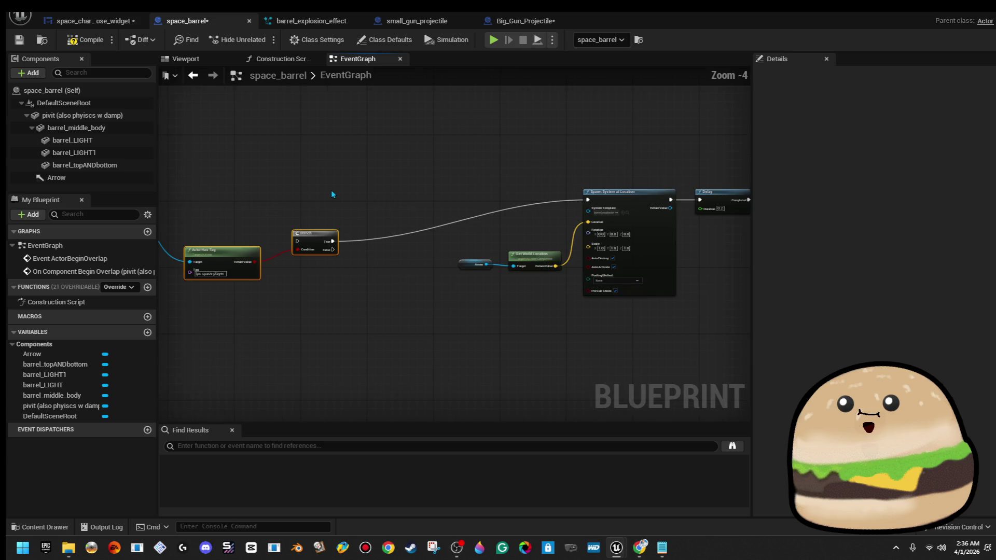
pyautogui.scroll(1, 446, 248)
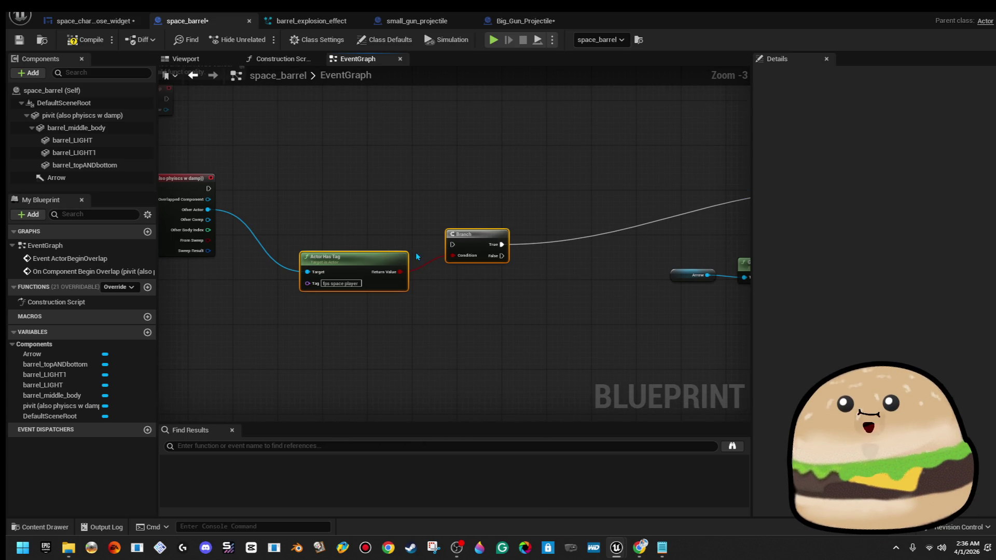
pyautogui.moveTo(208, 189); pyautogui.dragTo(459, 250)
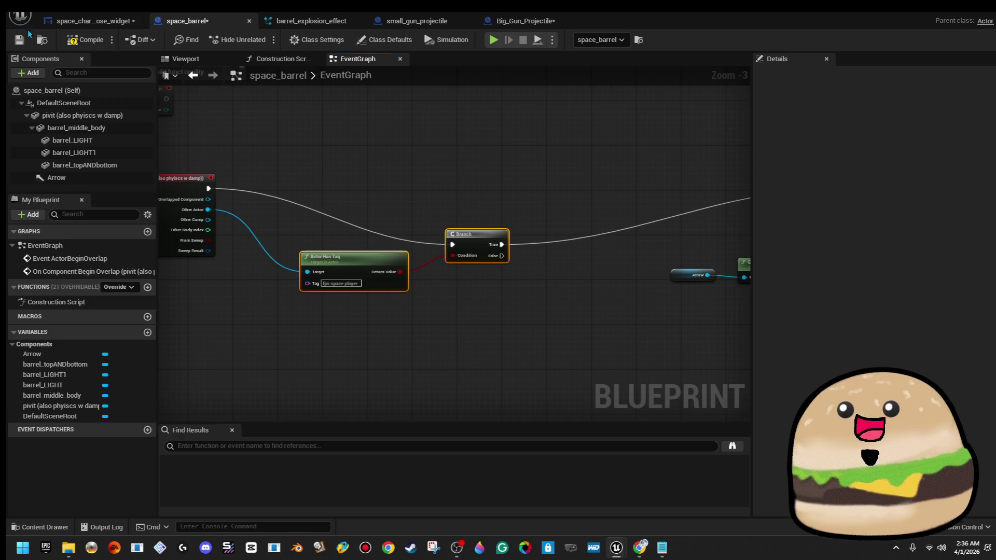
pyautogui.click(28, 40)
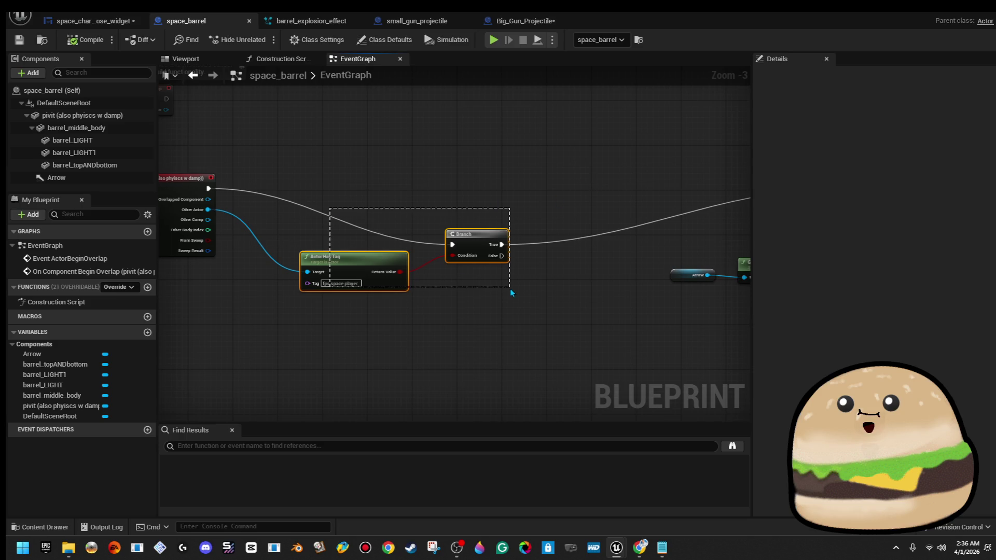
# Step: Break the Branch True link and wire Branch False to Spawn System at Location
pyautogui.moveTo(464, 236)
pyautogui.mouseDown()
pyautogui.moveTo(454, 170)
pyautogui.moveTo(442, 163)
pyautogui.moveTo(442, 174)
pyautogui.mouseUp()
pyautogui.rightClick(477, 188)
pyautogui.click(505, 220)
pyautogui.moveTo(477, 194)
pyautogui.mouseDown()
pyautogui.moveTo(845, 230)
pyautogui.moveTo(507, 189)
pyautogui.mouseUp()
pyautogui.moveTo(348, 208); pyautogui.dragTo(728, 232)
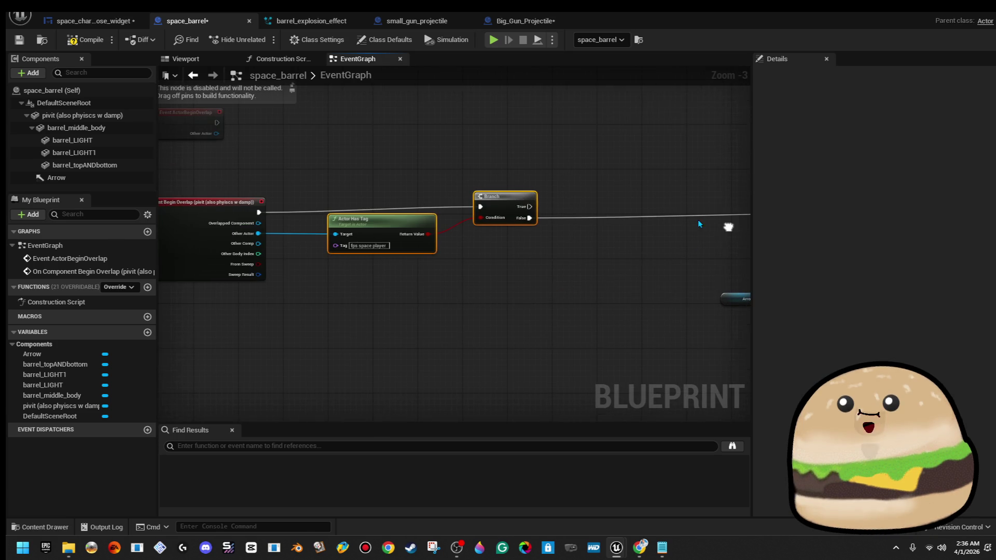
# Step: Add a Print String 'NOPE STOP IT' on the Branch True path
pyautogui.moveTo(523, 206); pyautogui.dragTo(581, 207)
pyautogui.moveTo(607, 168); pyautogui.dragTo(605, 161)
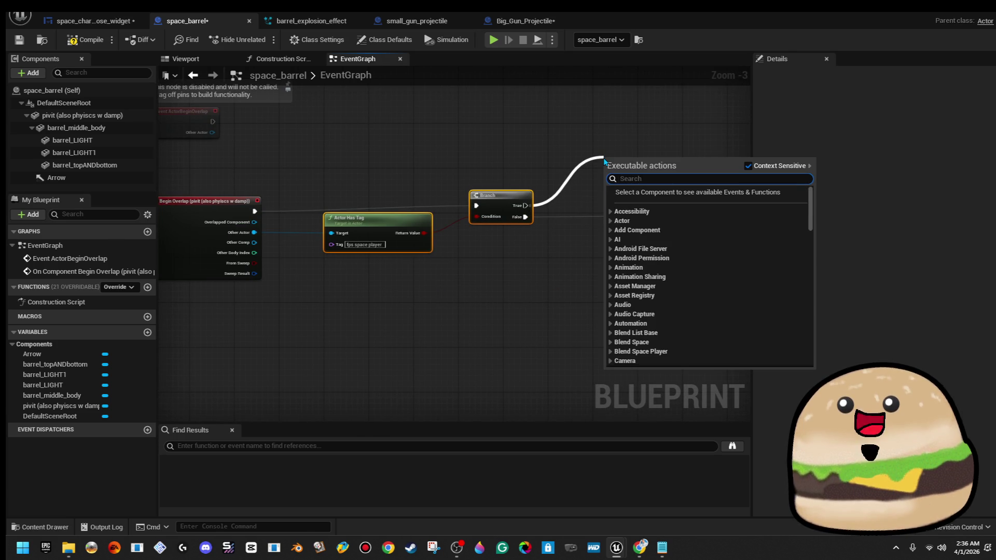
pyautogui.write('print s')
pyautogui.press('Return')
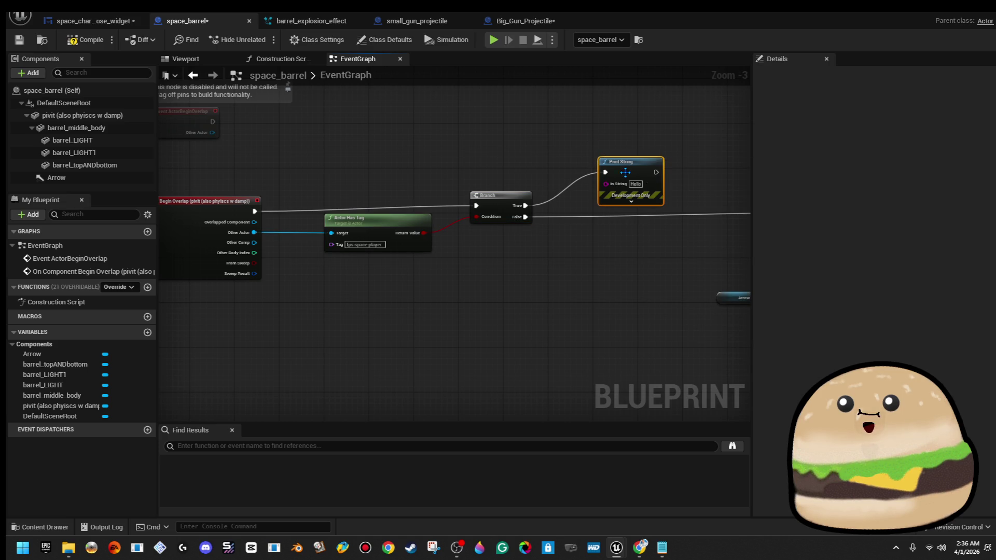
pyautogui.click(638, 185)
pyautogui.write('NOPE STOP')
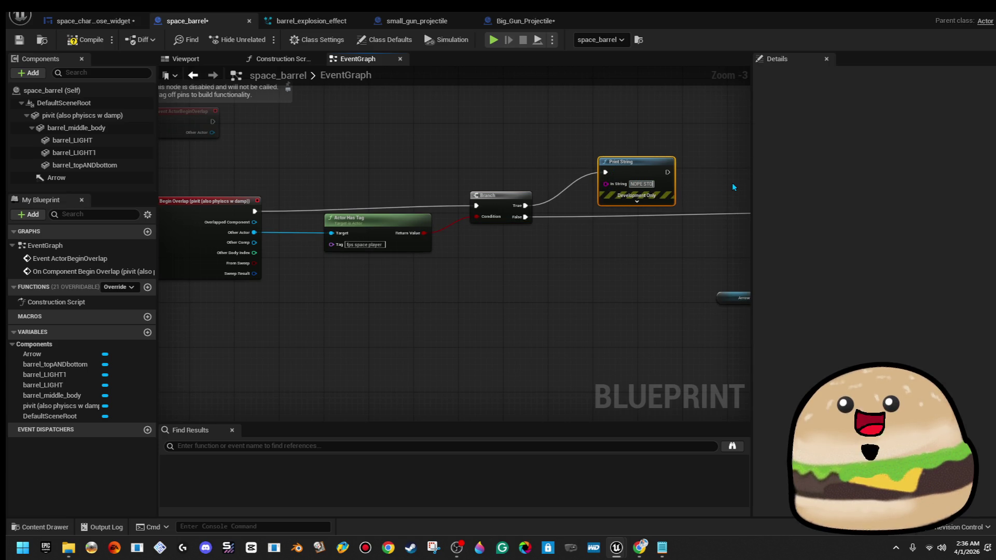
pyautogui.write(' IT')
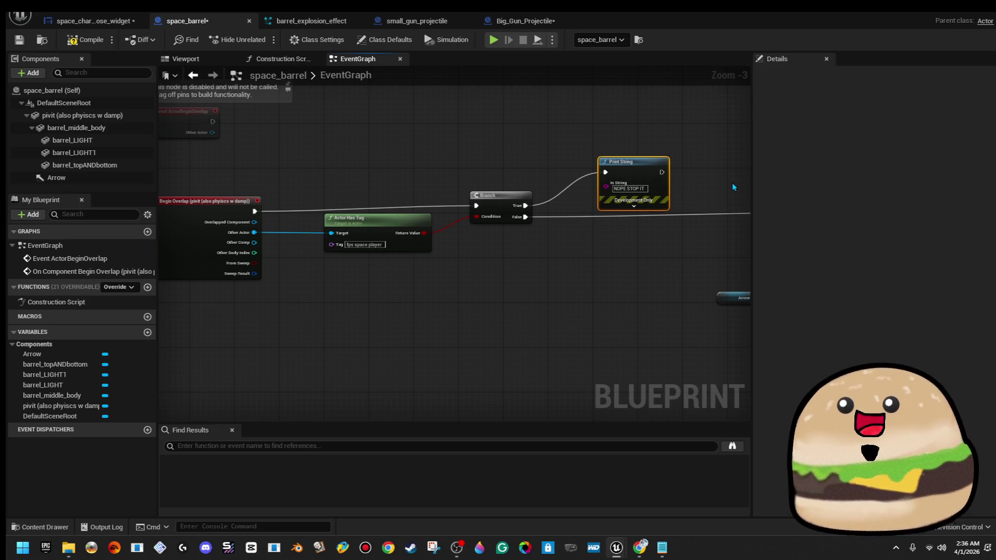
pyautogui.click(629, 207)
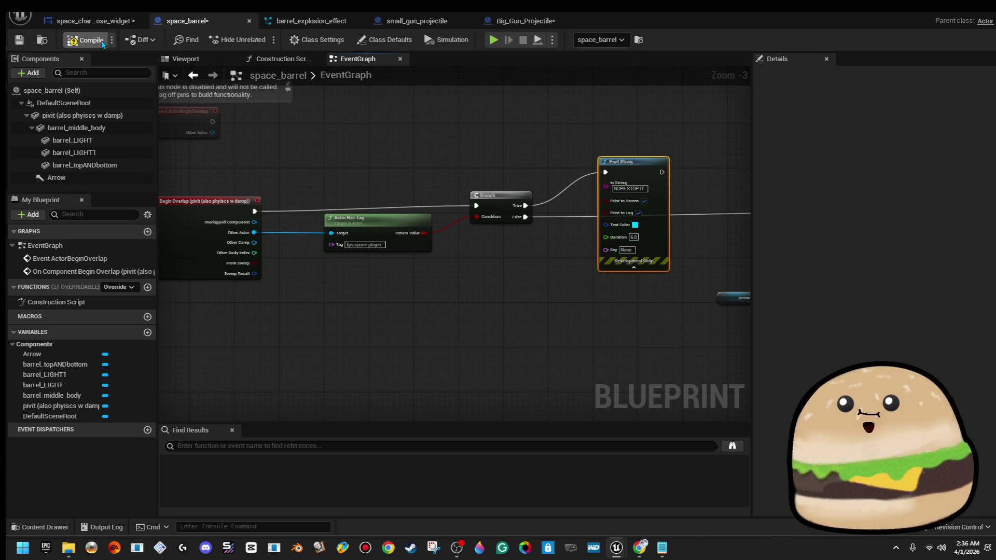
# Step: Compile the blueprint and start playing the level with Alt+P
pyautogui.click(86, 40)
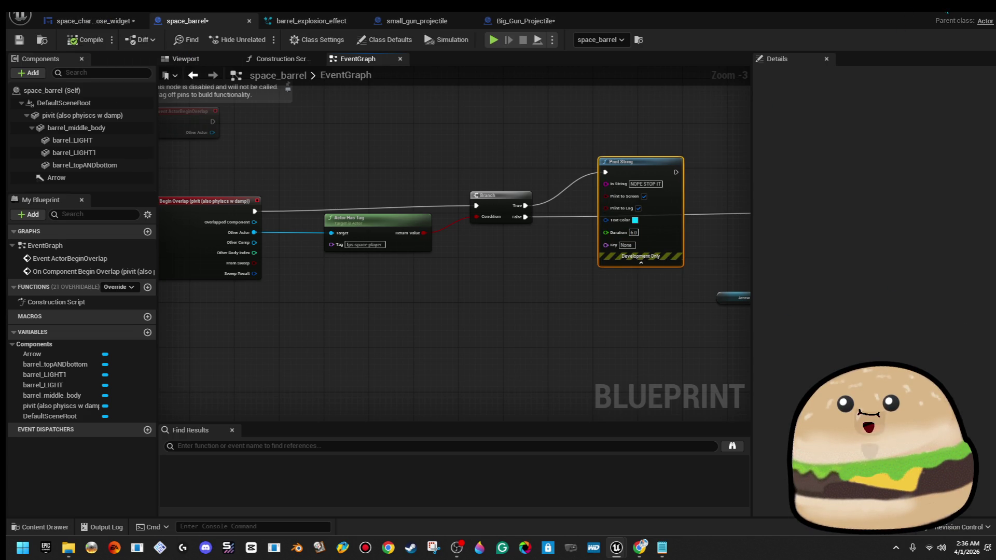
pyautogui.hotkey('alt', 'Tab')
pyautogui.hotkey('alt', 'p')
# Step: Walk toward the barrels in the playtest, stop, and open space_barrel from a barrel
pyautogui.click(572, 188)
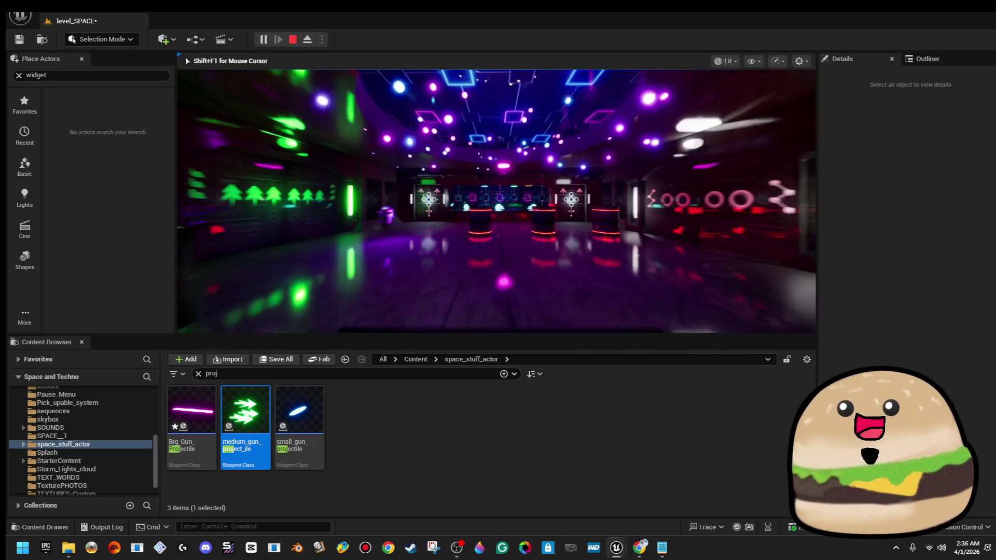
pyautogui.press('w')
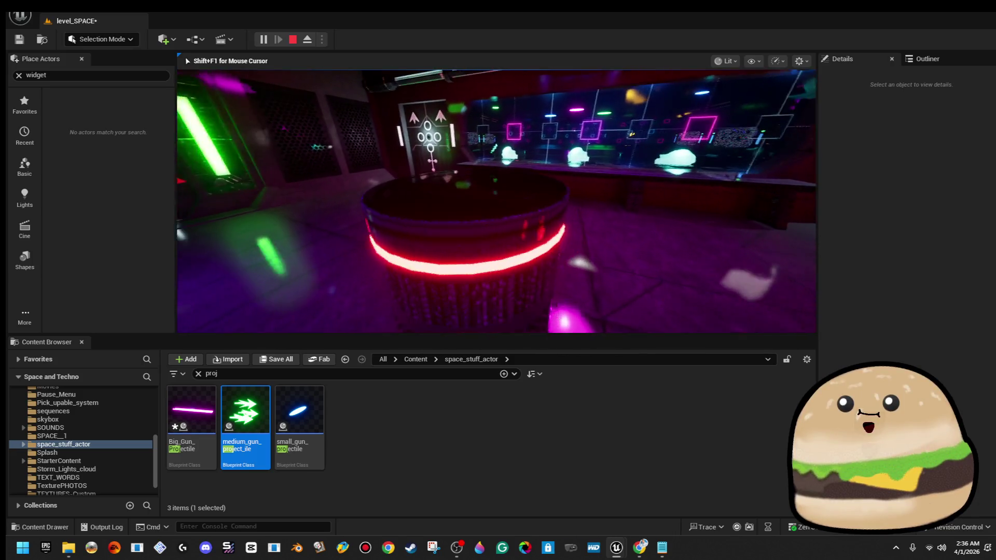
pyautogui.press('w')
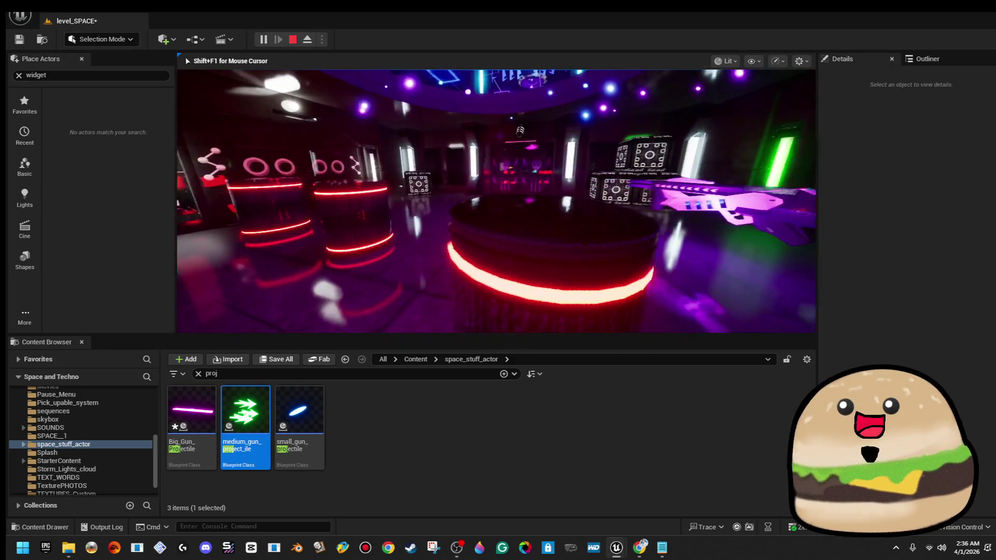
pyautogui.press('Escape')
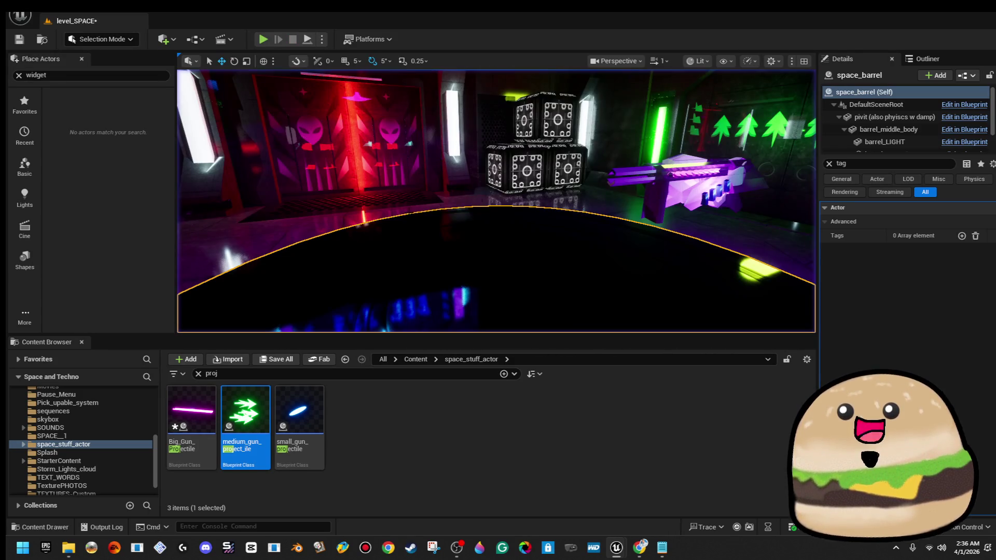
pyautogui.rightClick(510, 191)
pyautogui.click(568, 233)
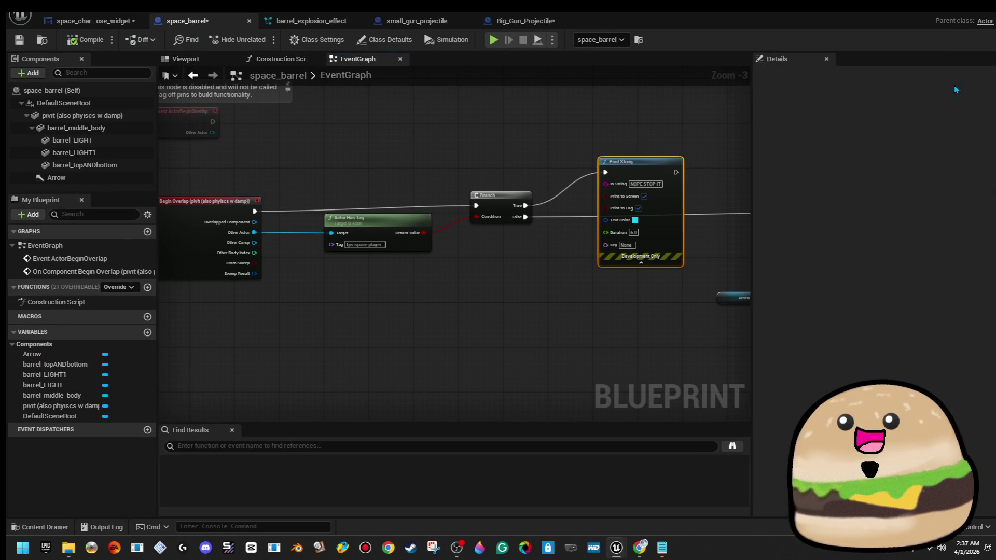
# Step: Play again, eject with F8, and reopen space_barrel from the selected barrel
pyautogui.click(960, 17)
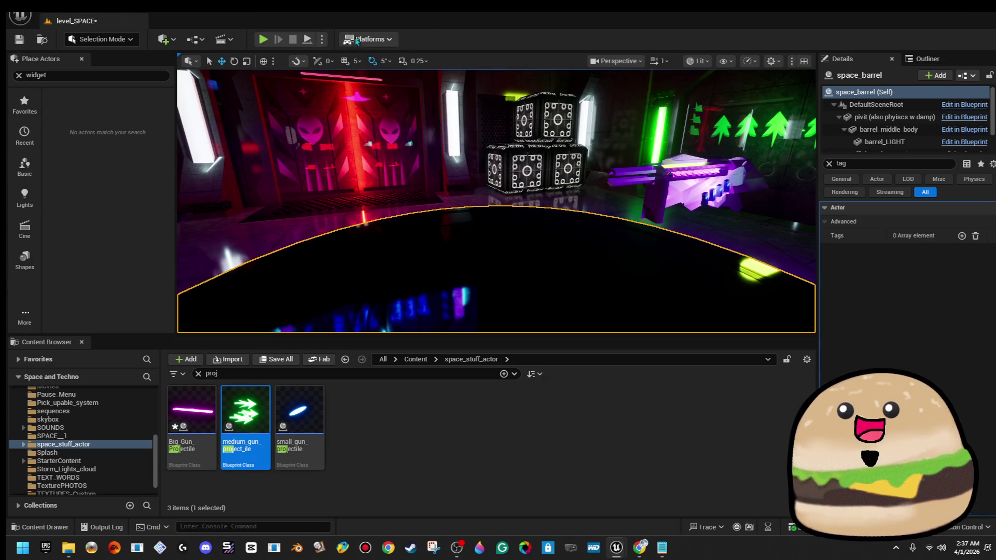
pyautogui.click(266, 40)
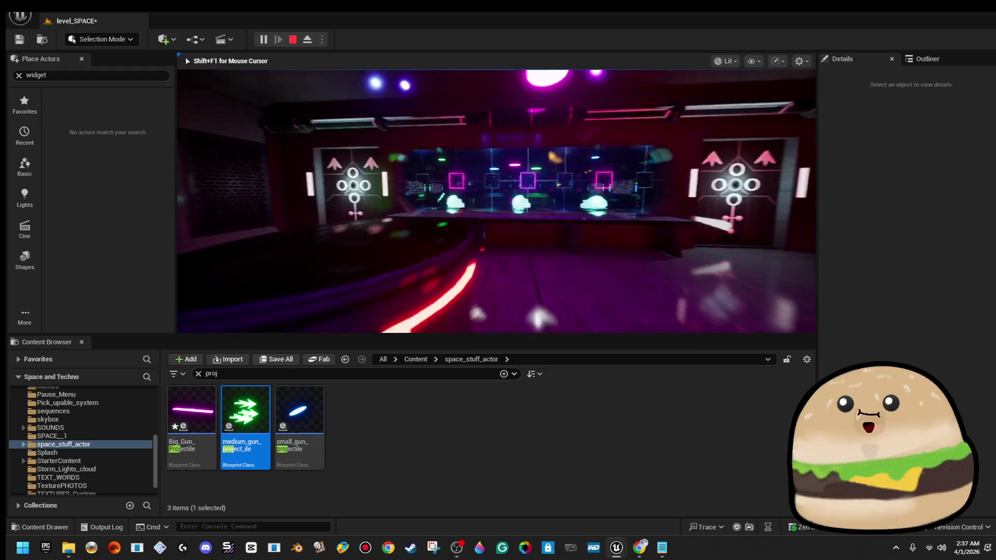
pyautogui.press('F8')
pyautogui.click(366, 189)
pyautogui.rightClick(365, 190)
pyautogui.click(423, 233)
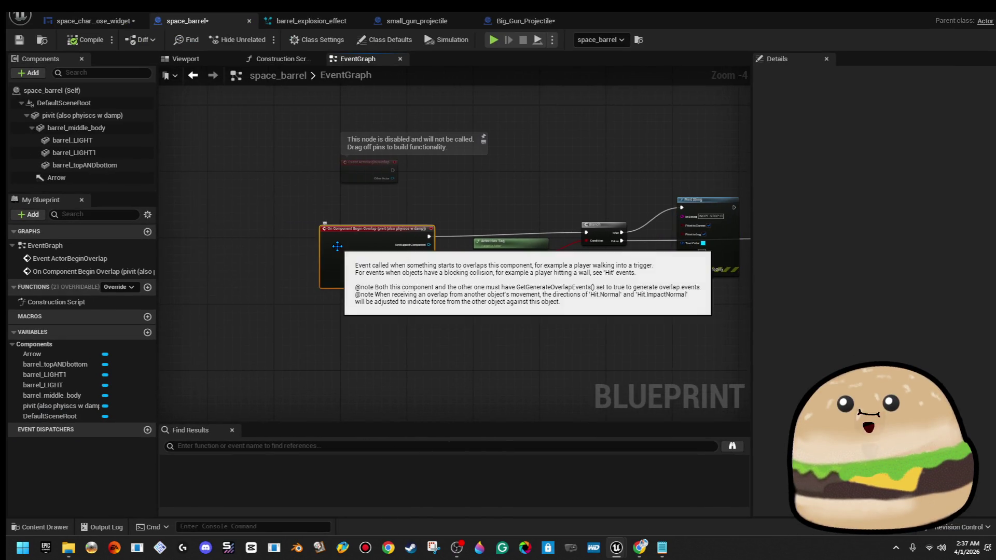
# Step: Delete the old On Component Begin Overlap event and filter the scene root's properties to tags
pyautogui.press('Delete')
pyautogui.click(186, 59)
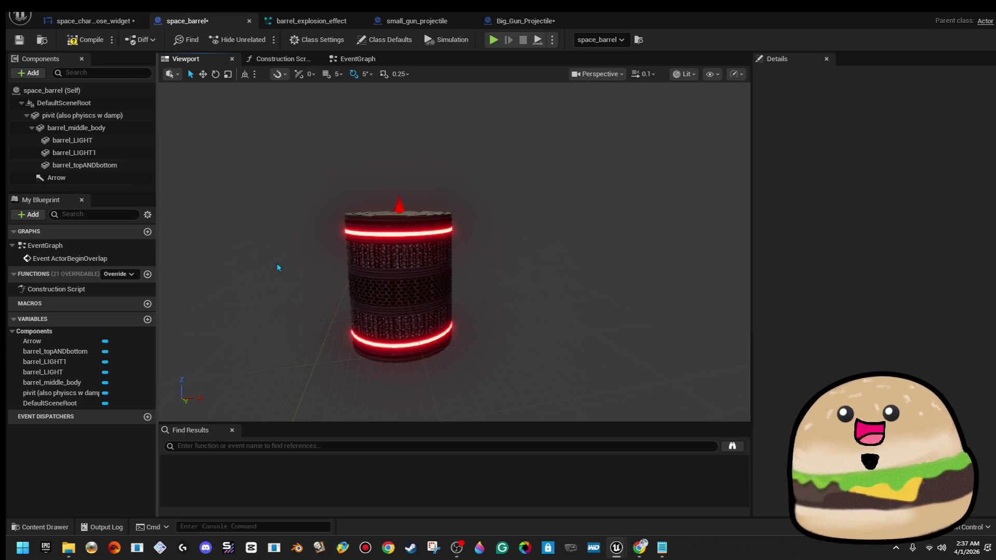
pyautogui.click(90, 115)
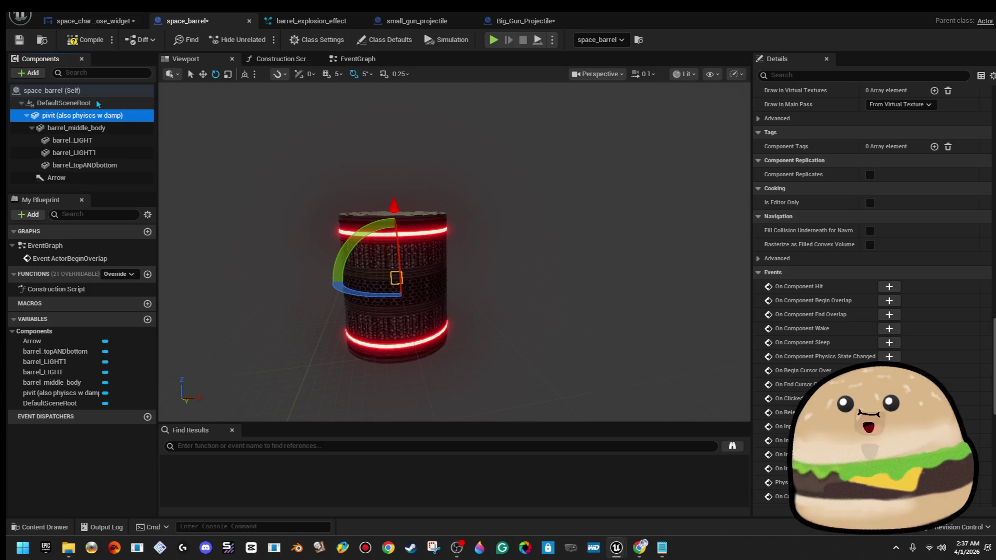
pyautogui.click(98, 104)
pyautogui.click(882, 76)
pyautogui.write('tag')
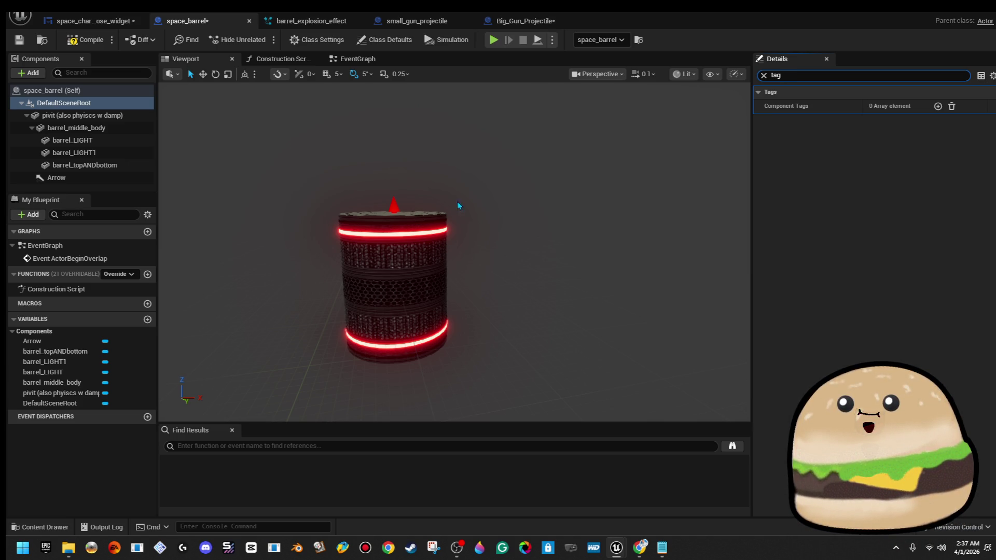
# Step: Back in the EventGraph, clear the filter and show barrel_middle_body's Events list in Details
pyautogui.click(341, 61)
pyautogui.moveTo(559, 213); pyautogui.dragTo(467, 205)
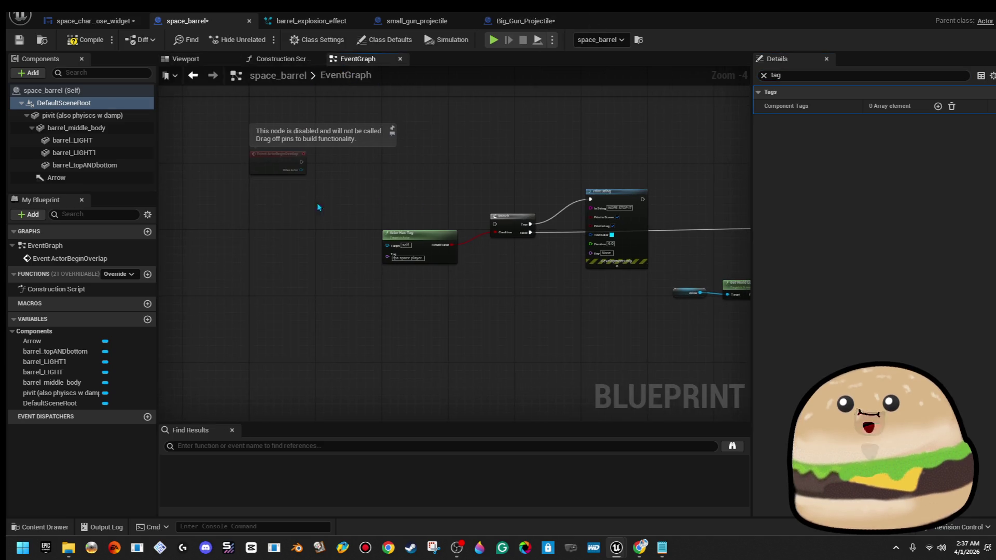
pyautogui.click(763, 75)
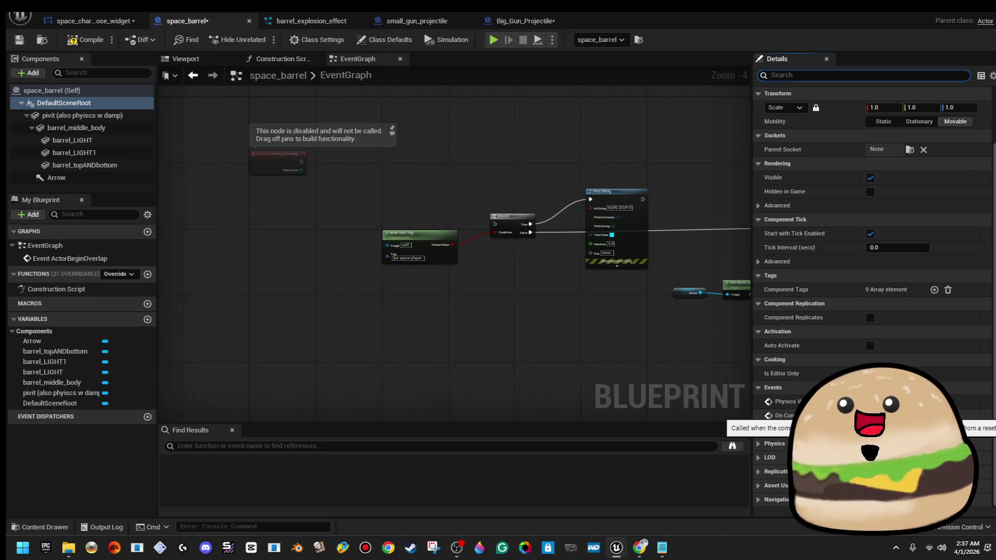
pyautogui.click(99, 115)
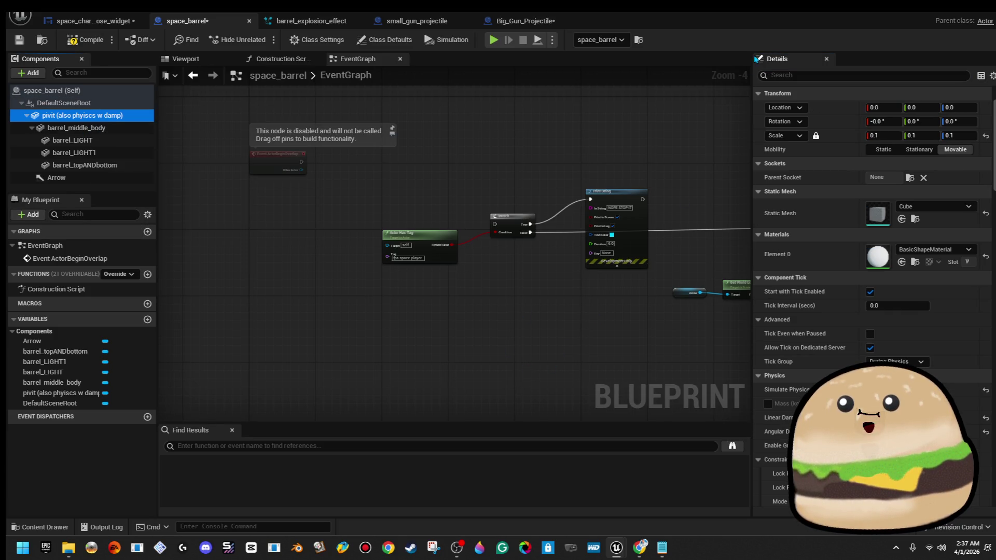
pyautogui.click(75, 127)
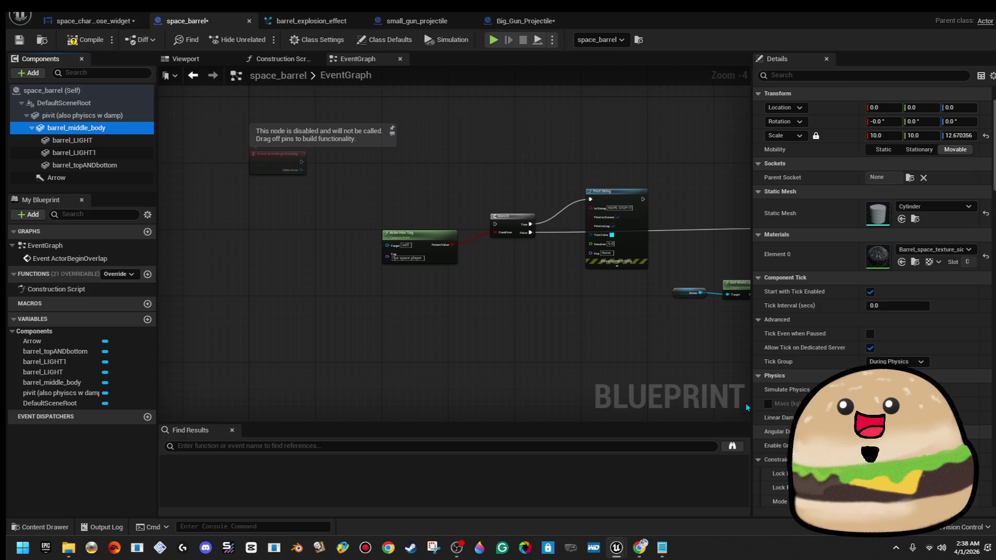
pyautogui.scroll(-15, 919, 340)
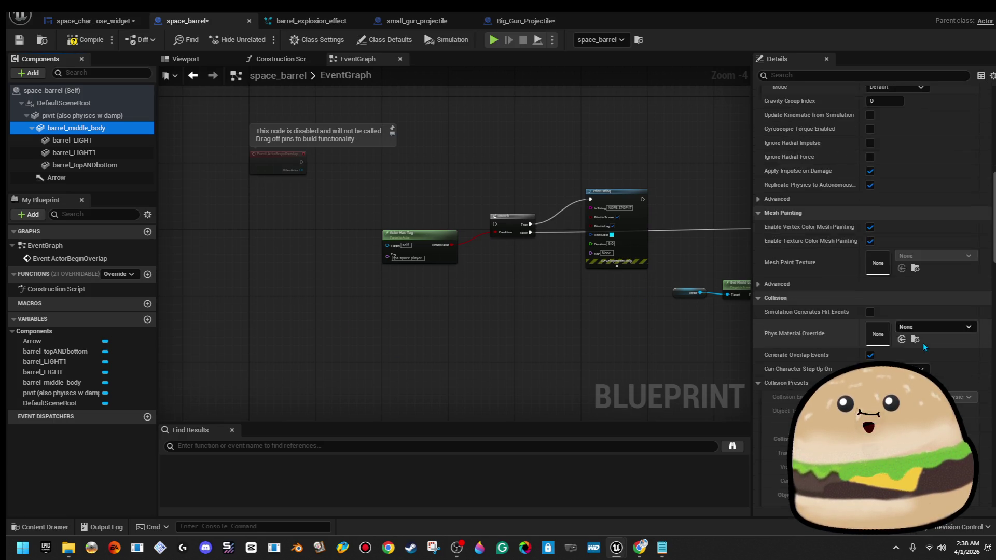
pyautogui.scroll(-20, 926, 339)
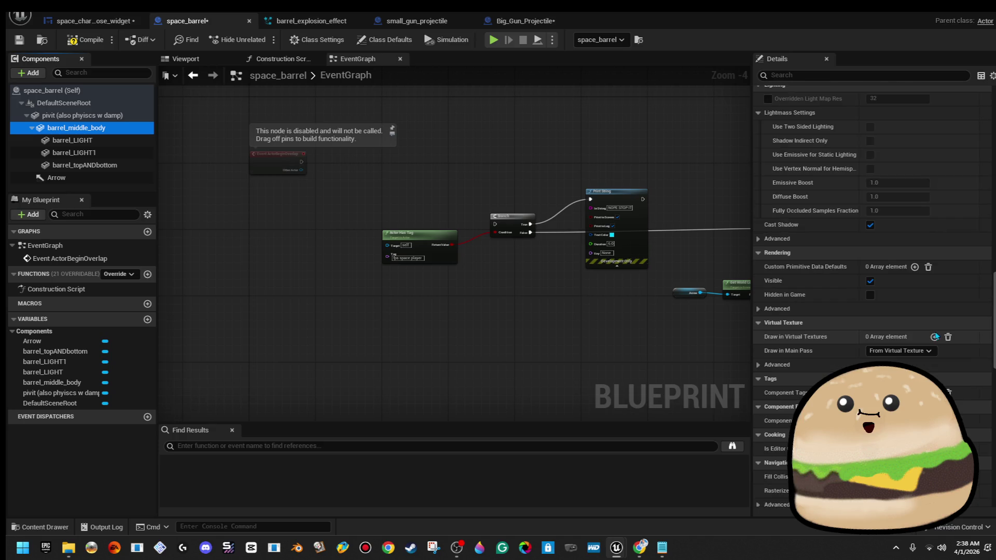
pyautogui.scroll(-5, 937, 328)
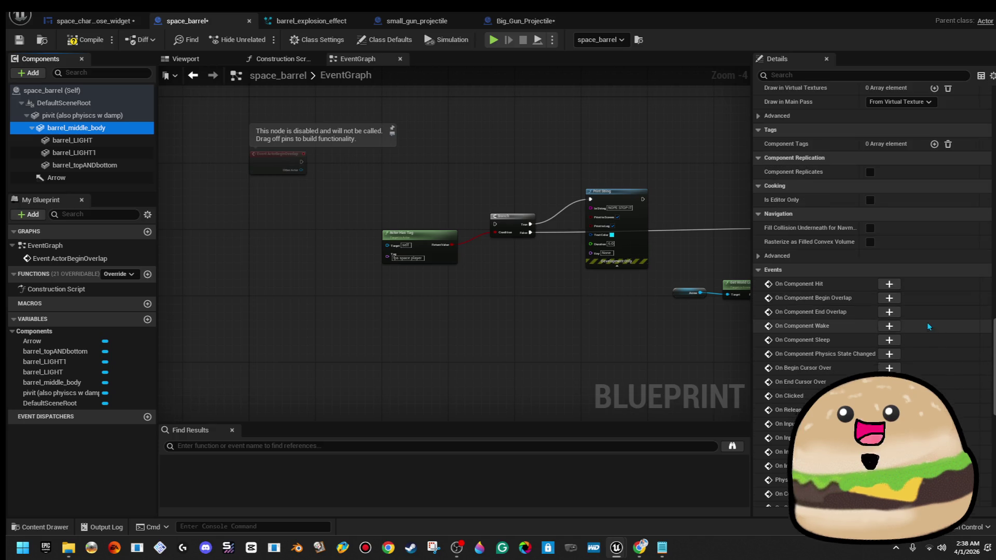
pyautogui.scroll(-4, 922, 318)
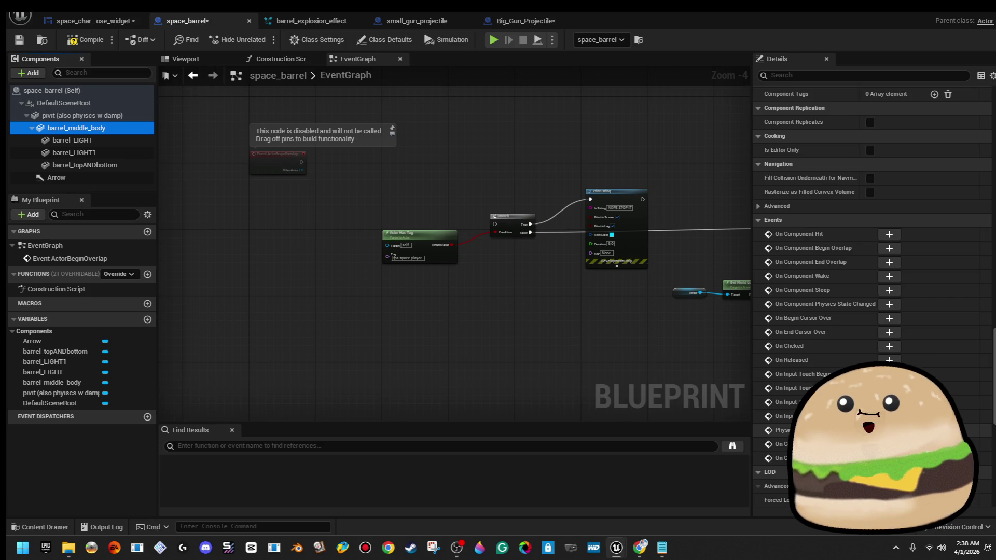
# Step: Add a barrel_middle_body On Component Hit event and place it beside the Actor Has Tag check
pyautogui.click(902, 235)
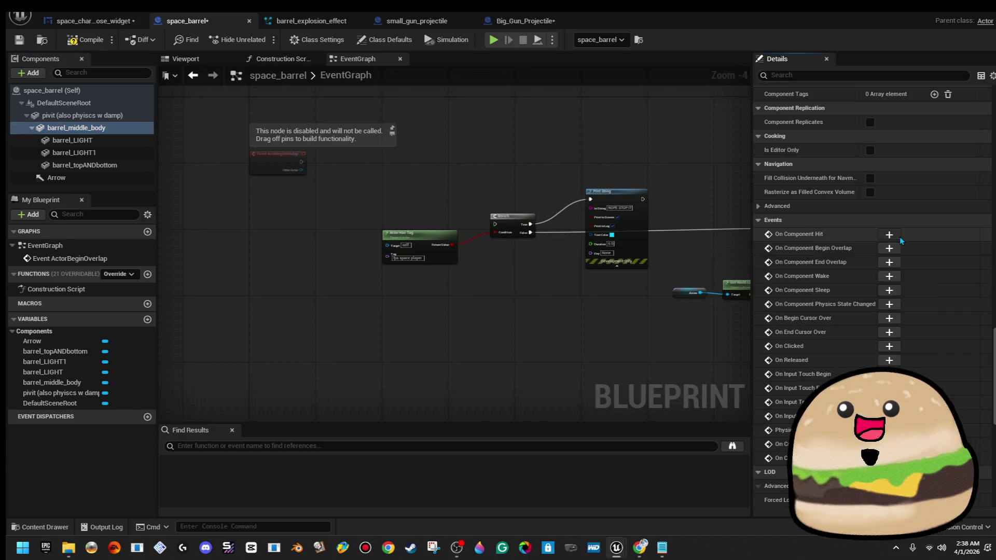
pyautogui.click(900, 237)
pyautogui.scroll(-3, 381, 285)
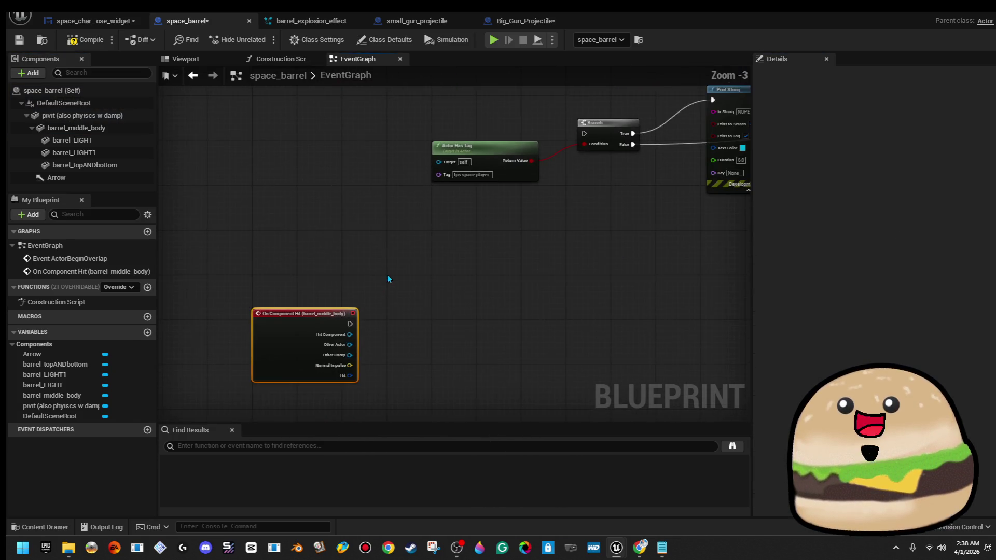
pyautogui.moveTo(239, 369)
pyautogui.mouseDown()
pyautogui.moveTo(209, 167)
pyautogui.moveTo(223, 145)
pyautogui.mouseUp()
pyautogui.click(291, 223)
pyautogui.click(83, 131)
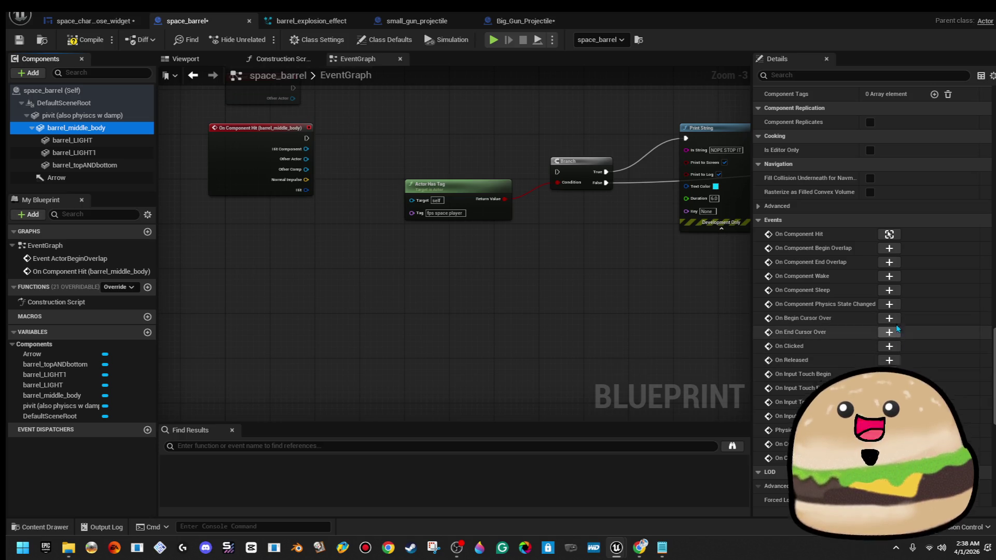
# Step: Delete the accidental On Component Physics State Changed node and reopen barrel_middle_body's Events list
pyautogui.click(888, 306)
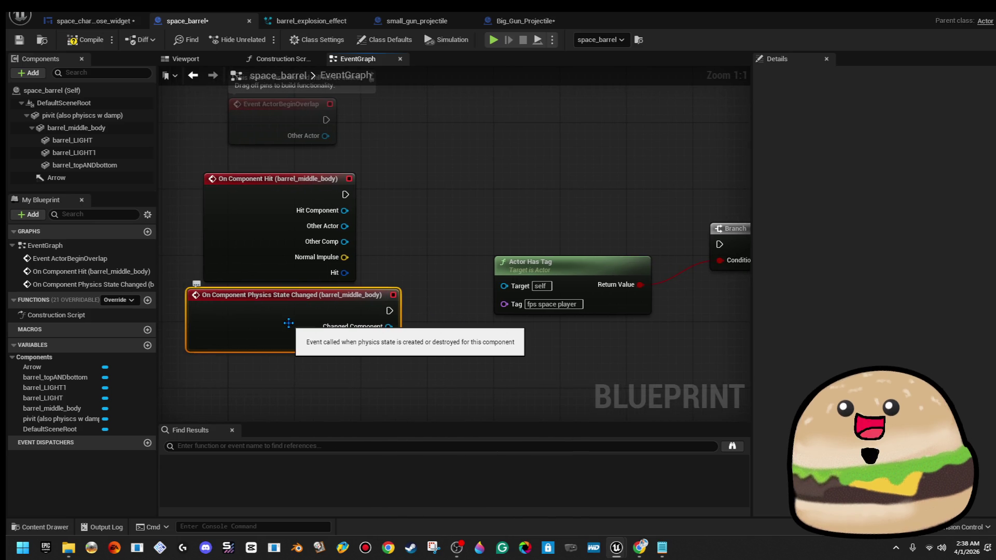
pyautogui.press('Delete')
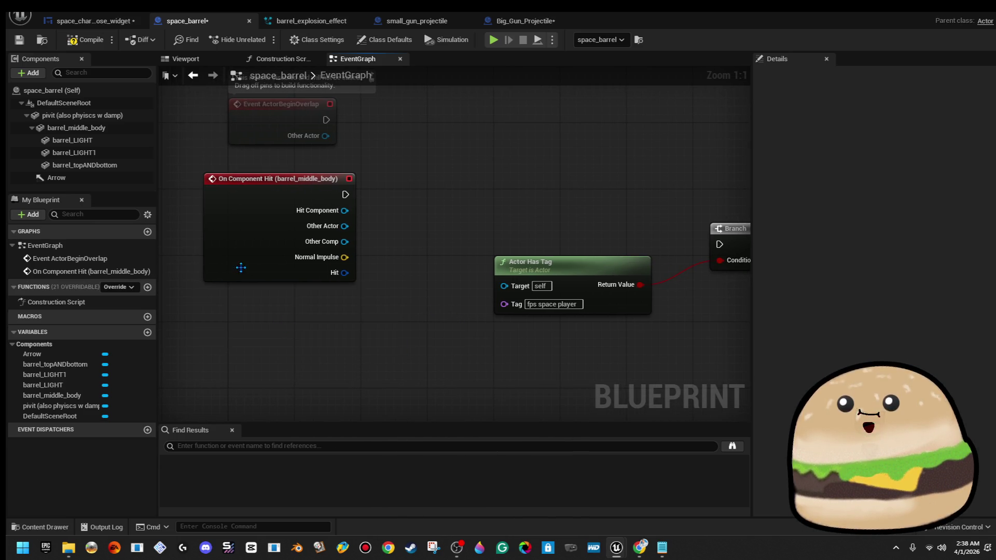
pyautogui.click(76, 103)
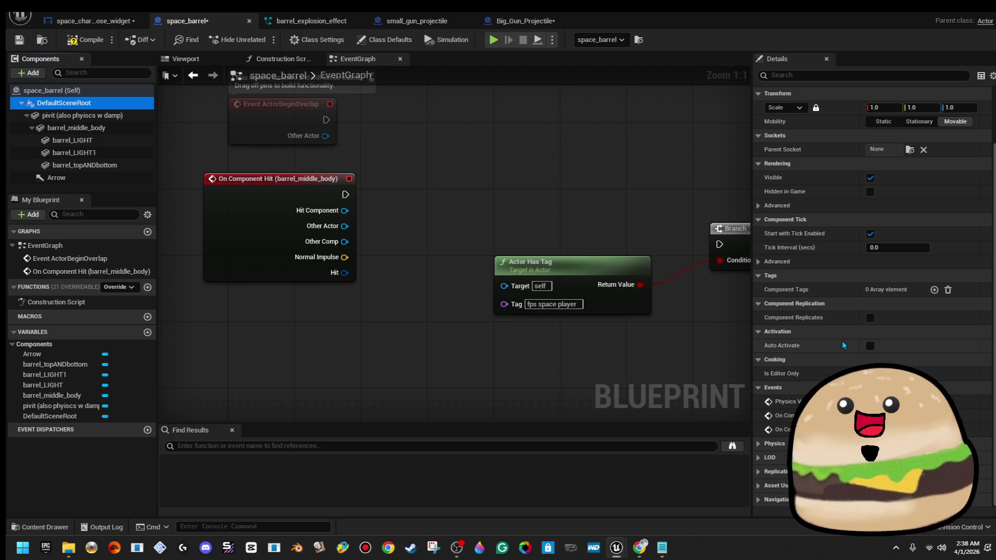
pyautogui.click(80, 116)
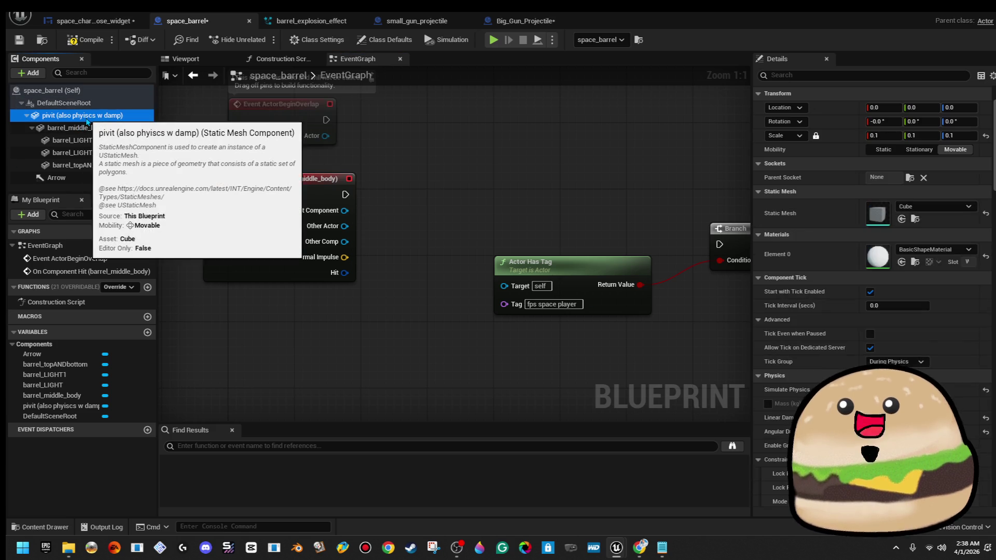
pyautogui.click(86, 129)
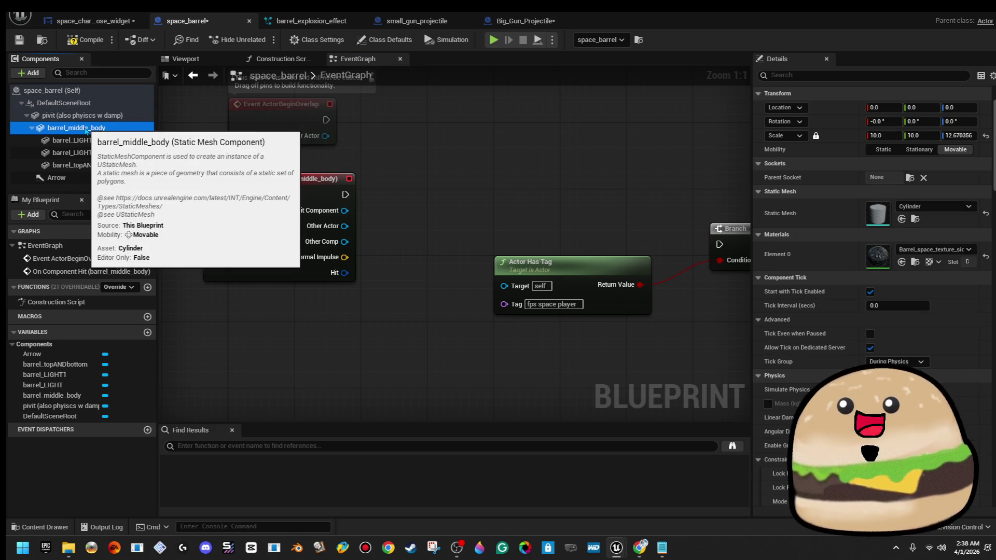
pyautogui.scroll(-3, 837, 361)
pyautogui.scroll(-10, 836, 360)
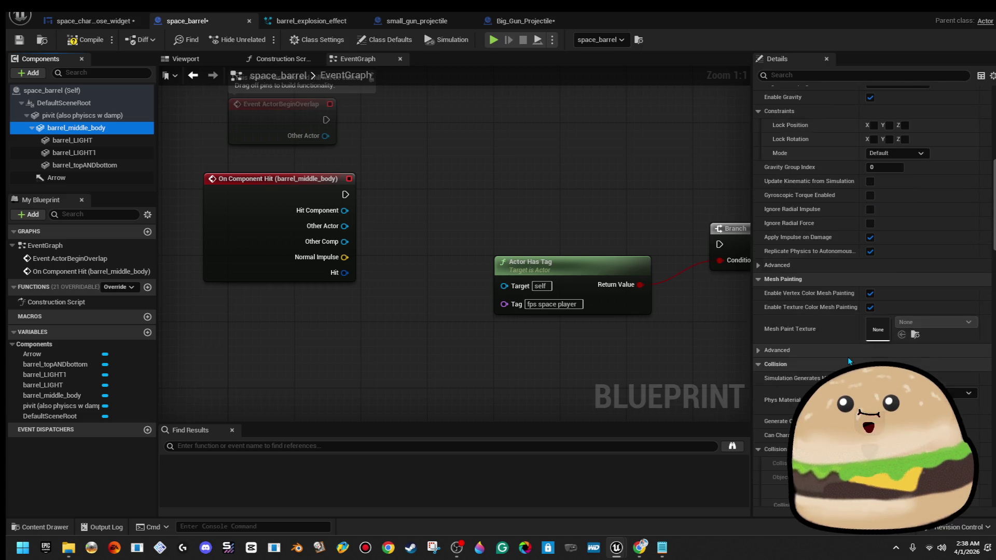
pyautogui.scroll(-10, 856, 354)
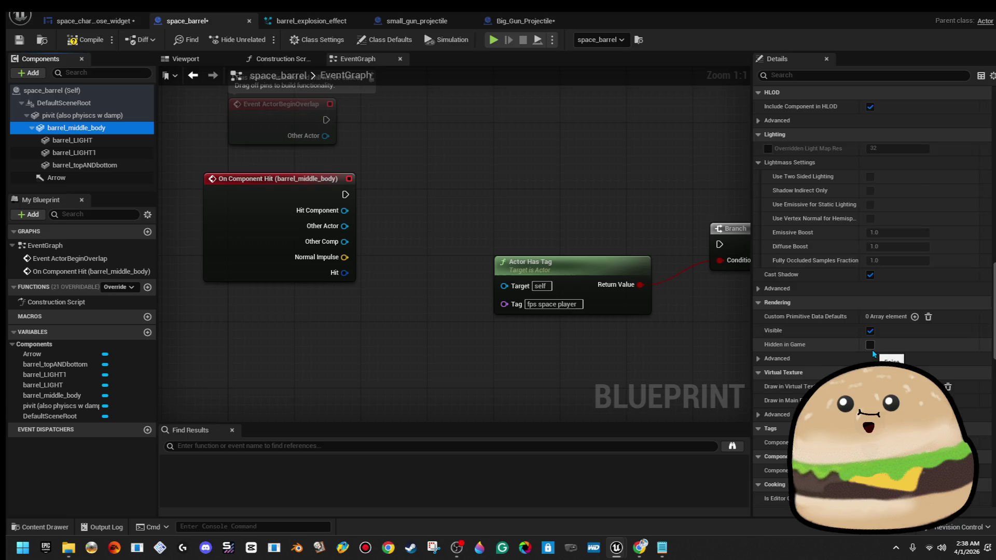
pyautogui.scroll(-8, 872, 349)
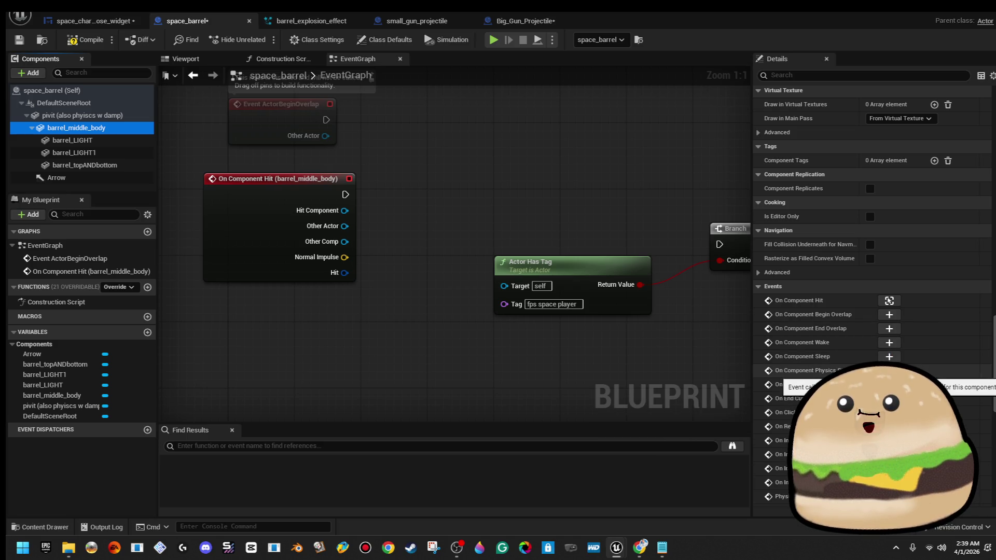
pyautogui.click(889, 370)
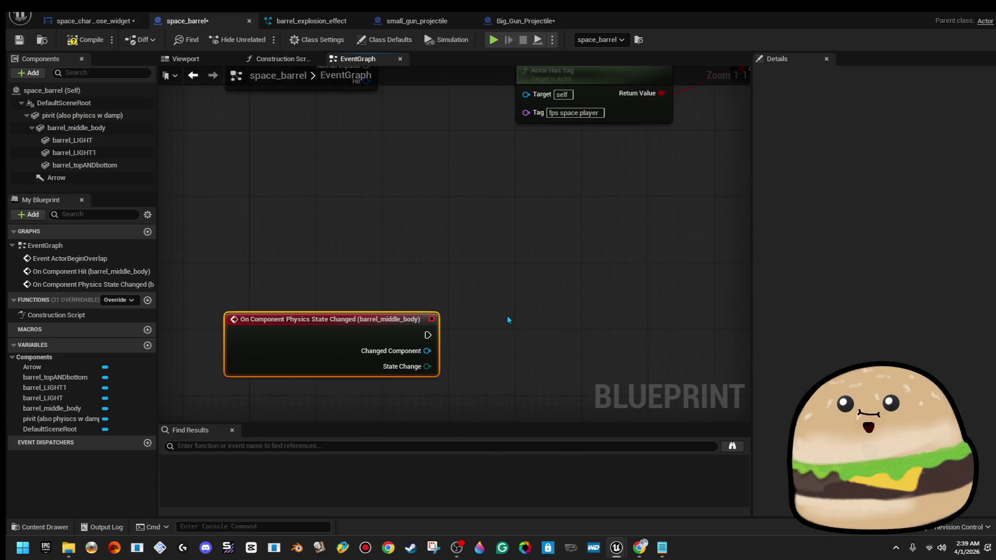
pyautogui.scroll(-4, 508, 319)
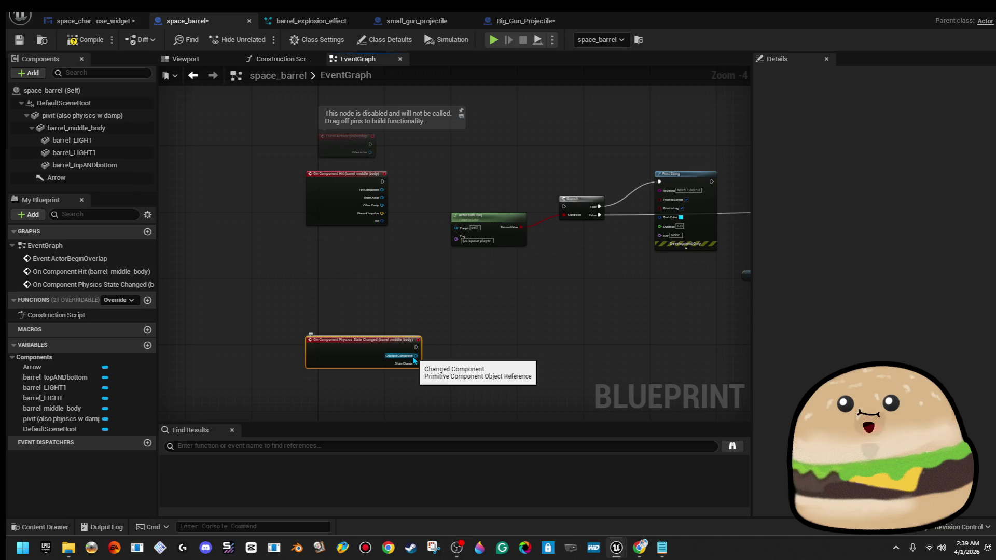
pyautogui.moveTo(346, 357)
pyautogui.mouseDown()
pyautogui.moveTo(363, 315)
pyautogui.moveTo(348, 252)
pyautogui.moveTo(342, 279)
pyautogui.mouseUp()
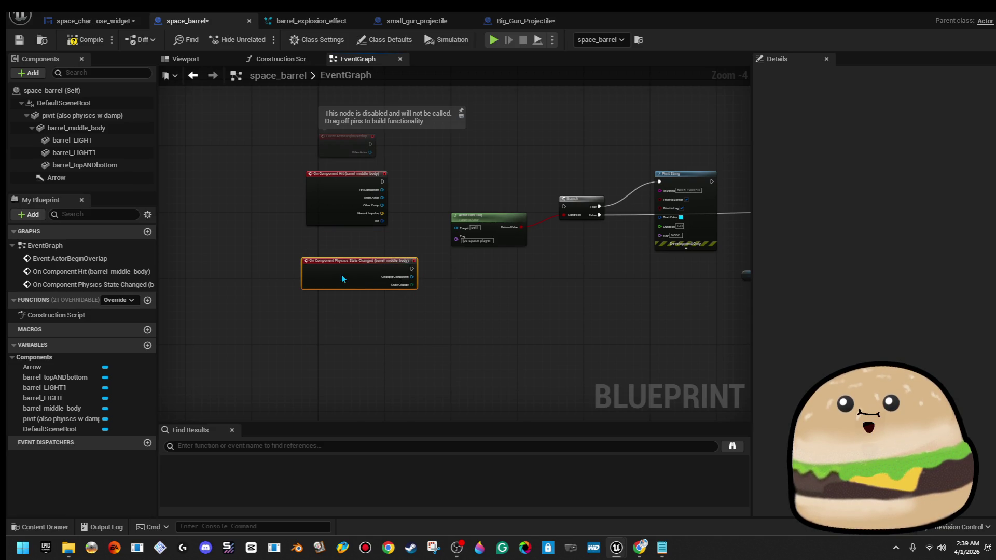
pyautogui.scroll(4, 478, 283)
pyautogui.scroll(-3, 456, 282)
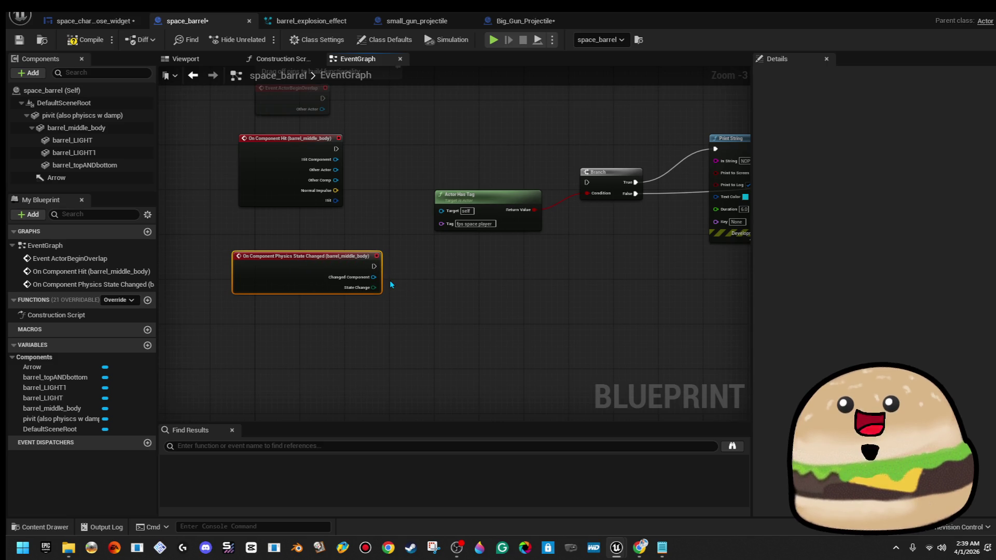
pyautogui.scroll(3, 391, 282)
pyautogui.moveTo(392, 285); pyautogui.dragTo(407, 316)
pyautogui.scroll(-3, 338, 331)
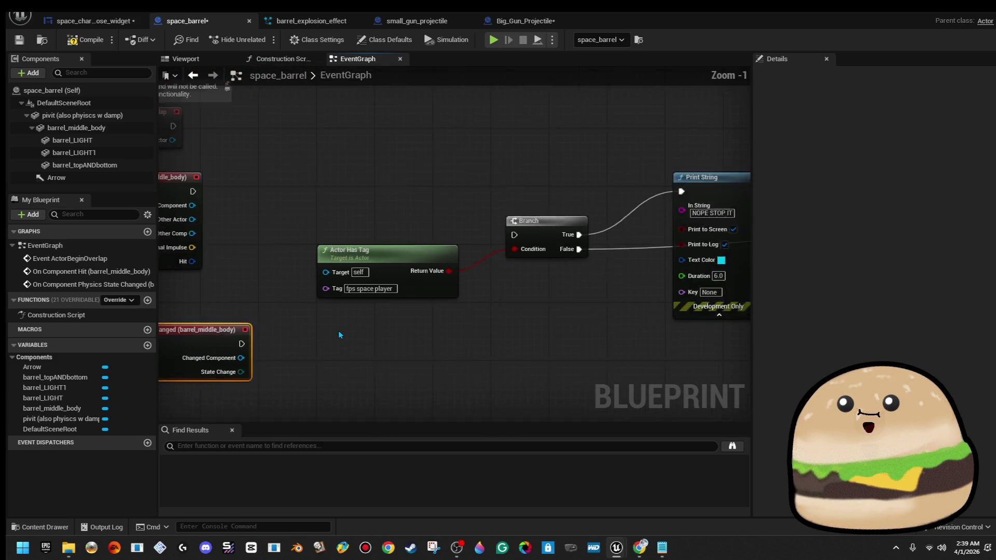
pyautogui.moveTo(258, 352)
pyautogui.mouseDown()
pyautogui.moveTo(458, 282)
pyautogui.moveTo(414, 272)
pyautogui.moveTo(333, 291)
pyautogui.moveTo(291, 349)
pyautogui.moveTo(275, 351)
pyautogui.moveTo(467, 353)
pyautogui.mouseUp()
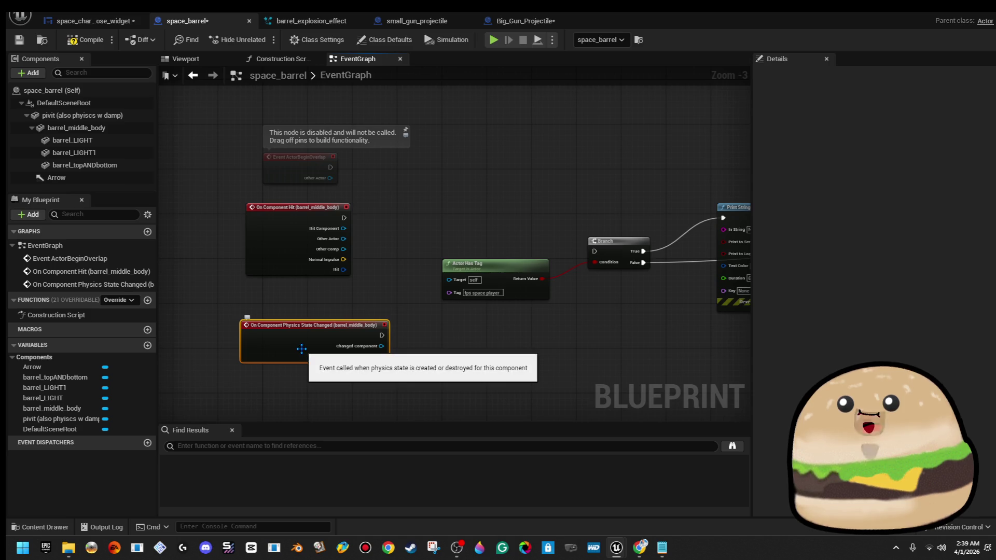
pyautogui.scroll(3, 412, 225)
pyautogui.moveTo(411, 226); pyautogui.dragTo(334, 217)
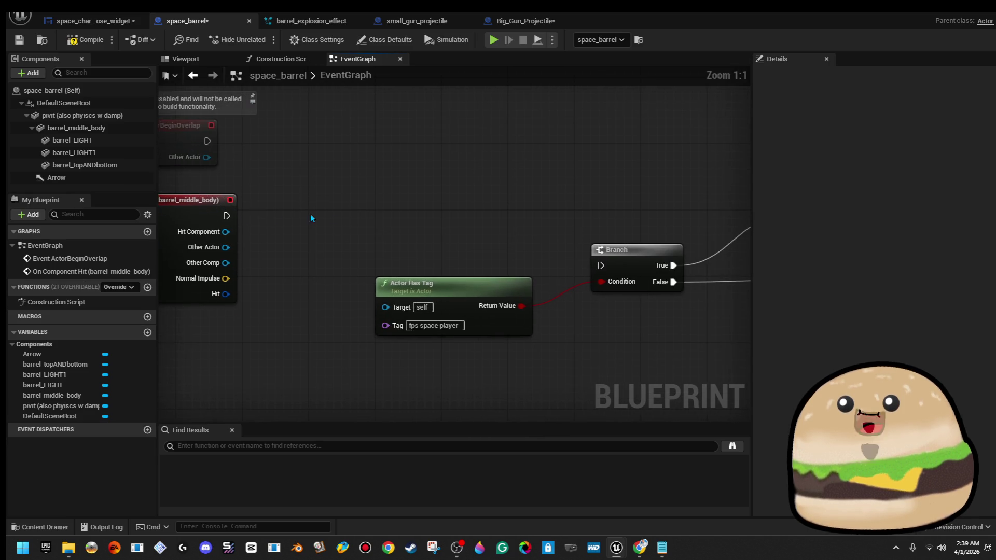
# Step: Wire On Component Hit into the Branch and its Other Actor into Actor Has Tag's Target
pyautogui.scroll(-2, 262, 211)
pyautogui.moveTo(242, 214)
pyautogui.mouseDown()
pyautogui.moveTo(664, 218)
pyautogui.moveTo(497, 262)
pyautogui.mouseUp()
pyautogui.moveTo(359, 284); pyautogui.dragTo(239, 242)
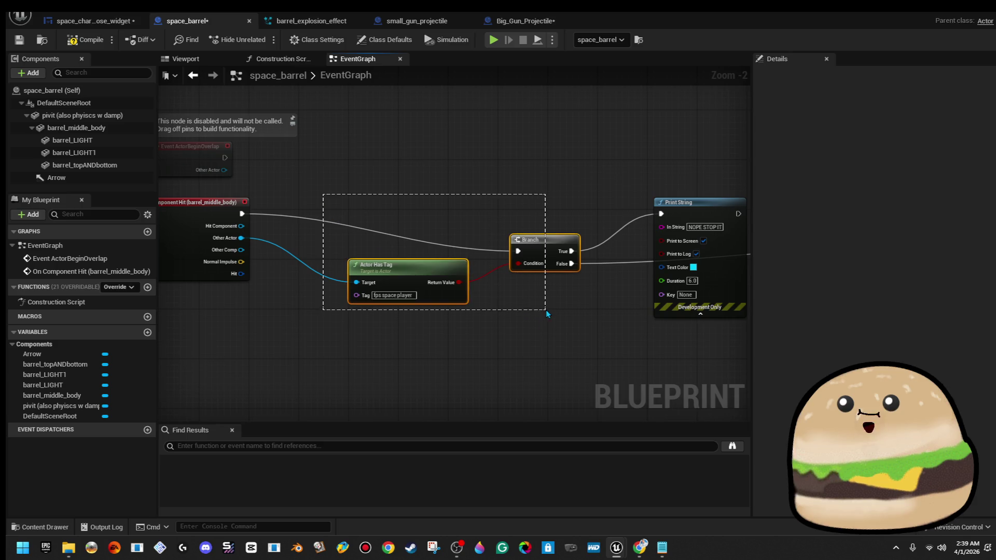
pyautogui.moveTo(545, 267)
pyautogui.mouseDown()
pyautogui.moveTo(540, 225)
pyautogui.moveTo(522, 229)
pyautogui.moveTo(540, 222)
pyautogui.mouseUp()
pyautogui.moveTo(466, 212); pyautogui.dragTo(530, 303)
pyautogui.moveTo(546, 252); pyautogui.dragTo(539, 215)
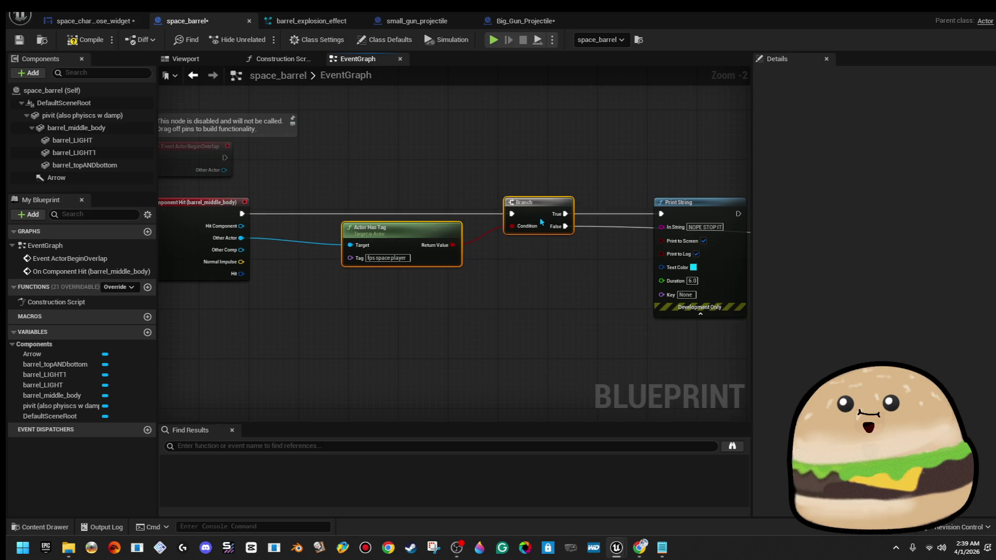
pyautogui.moveTo(242, 226); pyautogui.dragTo(243, 232)
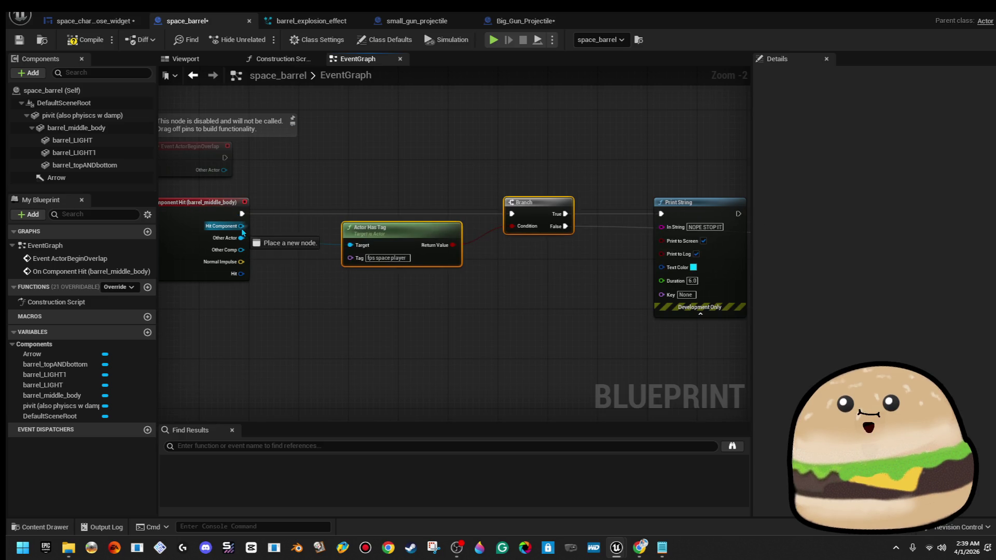
# Step: Browse the Hit Component actions, cancel the 'ammo' search, and move Print String above the Branch
pyautogui.moveTo(344, 338); pyautogui.dragTo(343, 338)
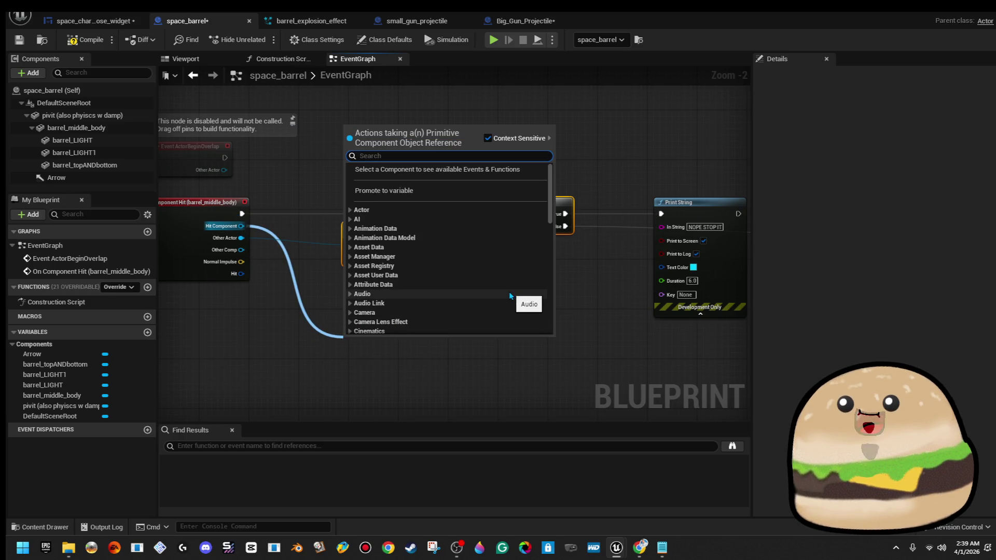
pyautogui.click(481, 403)
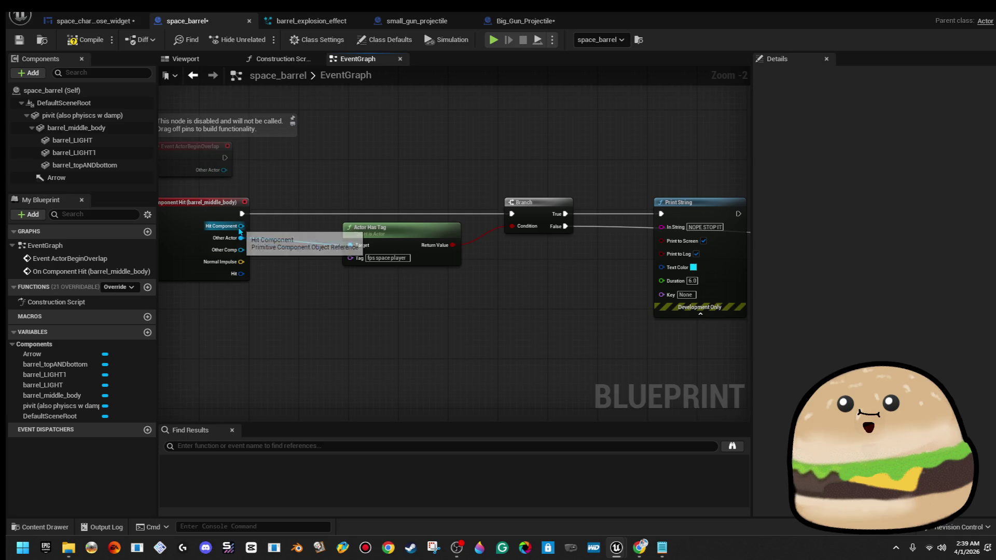
pyautogui.moveTo(240, 231); pyautogui.dragTo(353, 319)
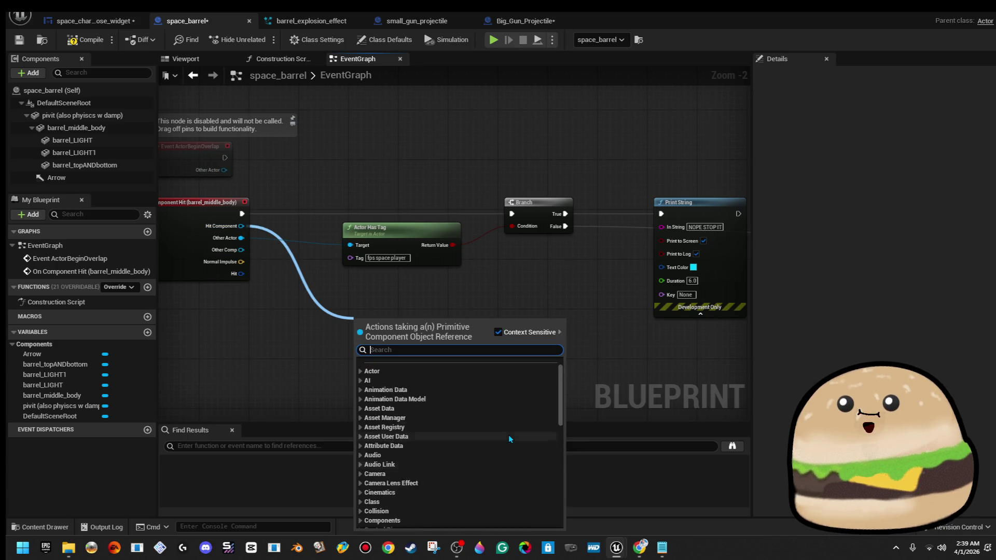
pyautogui.write('ammo')
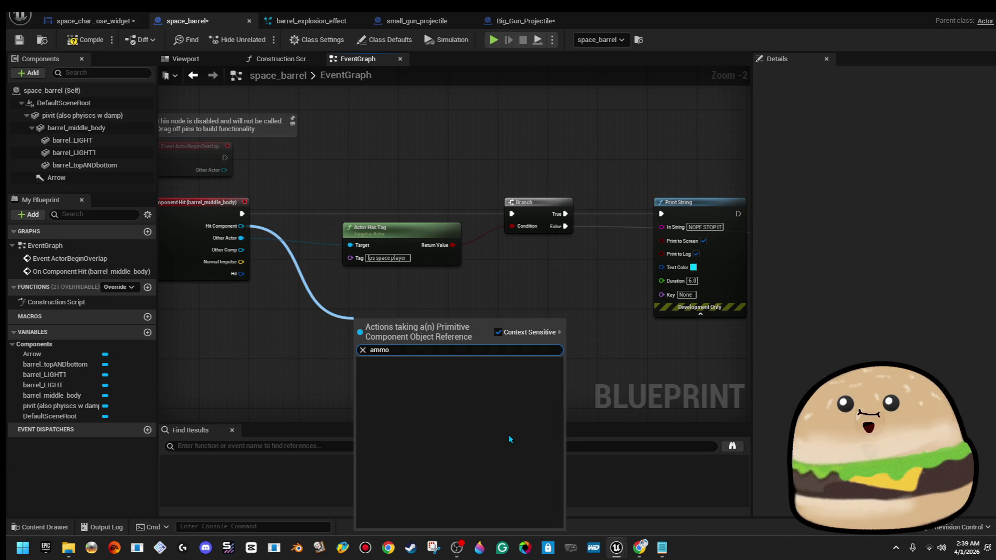
pyautogui.press('Escape')
pyautogui.moveTo(551, 268)
pyautogui.mouseDown()
pyautogui.moveTo(372, 279)
pyautogui.moveTo(436, 275)
pyautogui.moveTo(314, 262)
pyautogui.mouseUp()
pyautogui.moveTo(447, 210); pyautogui.dragTo(463, 117)
pyautogui.moveTo(318, 208); pyautogui.dragTo(543, 205)
# Step: Compile space_barrel and play-test the level, shooting the barrel to get repeated NOPE STOP IT messages
pyautogui.click(78, 45)
pyautogui.click(945, 15)
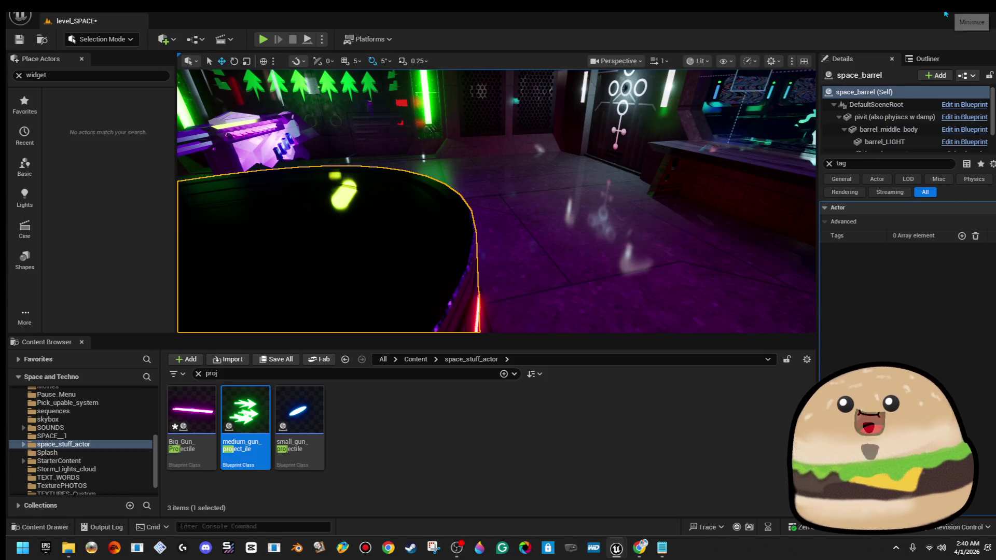
pyautogui.click(267, 43)
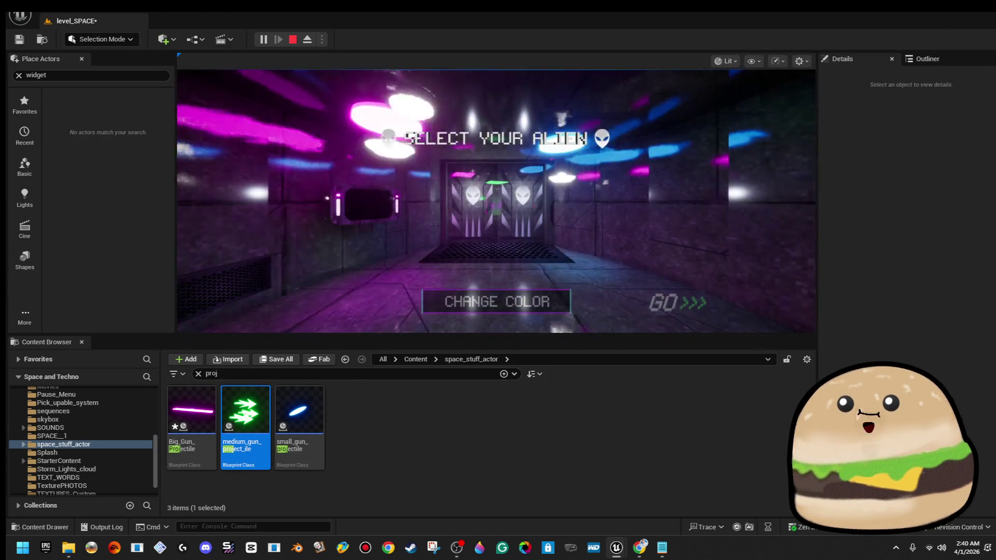
pyautogui.click(678, 302)
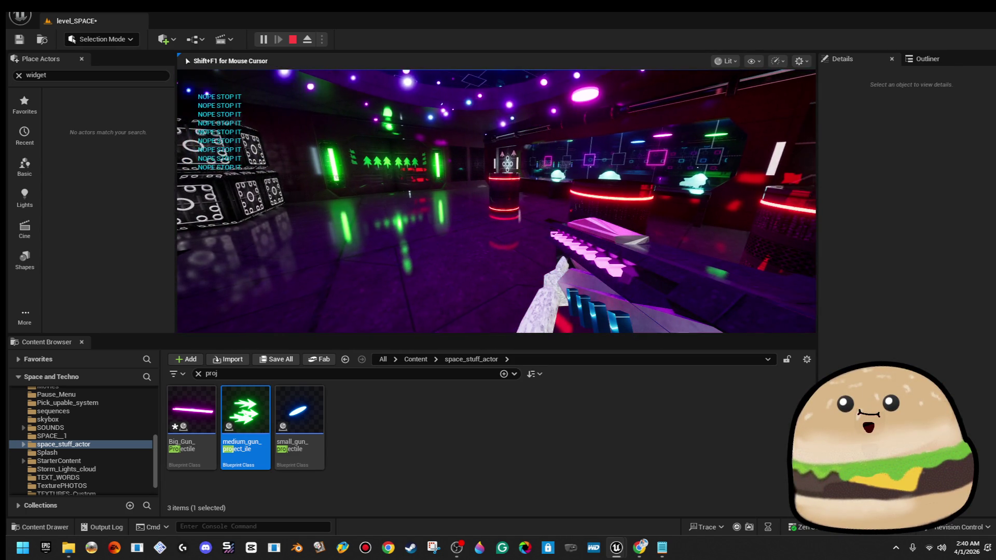
pyautogui.press('Escape')
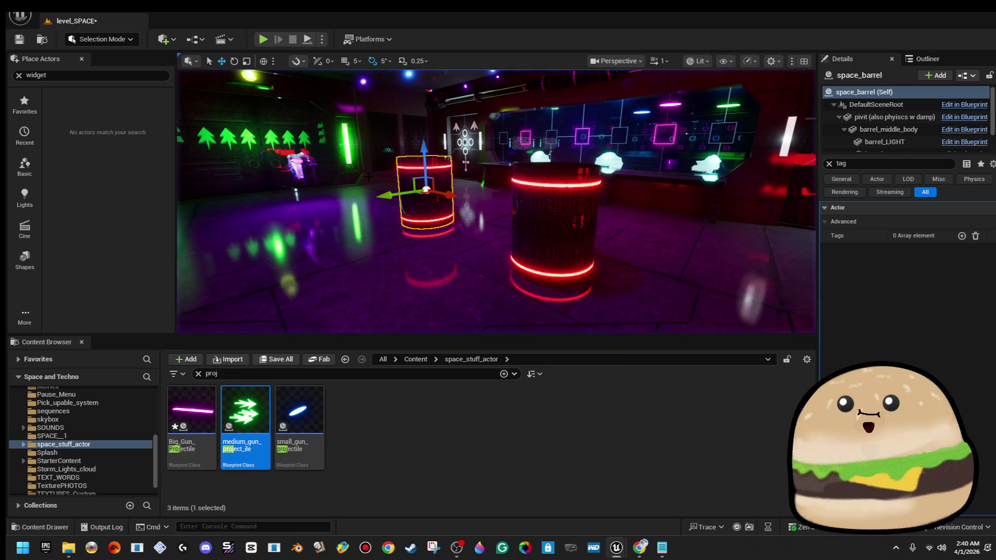
pyautogui.rightClick(431, 167)
pyautogui.click(498, 208)
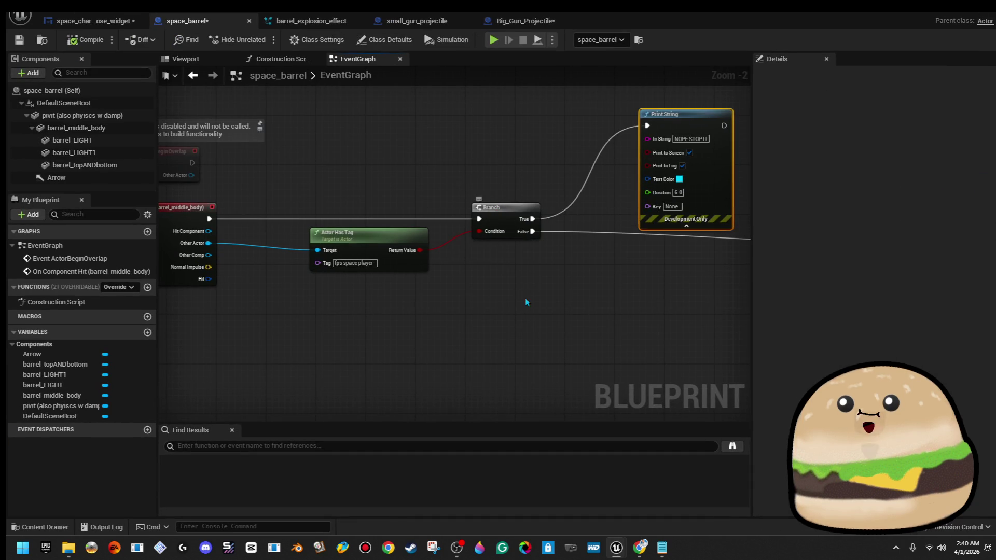
pyautogui.scroll(-1, 520, 312)
pyautogui.moveTo(533, 312)
pyautogui.mouseDown()
pyautogui.moveTo(253, 288)
pyautogui.moveTo(494, 256)
pyautogui.moveTo(557, 260)
pyautogui.mouseUp()
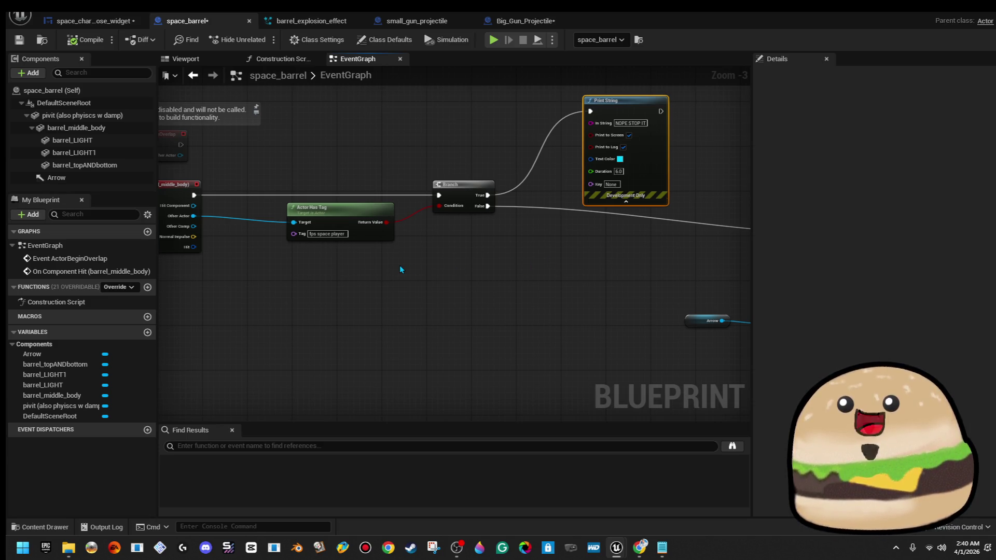
pyautogui.moveTo(267, 255); pyautogui.dragTo(382, 270)
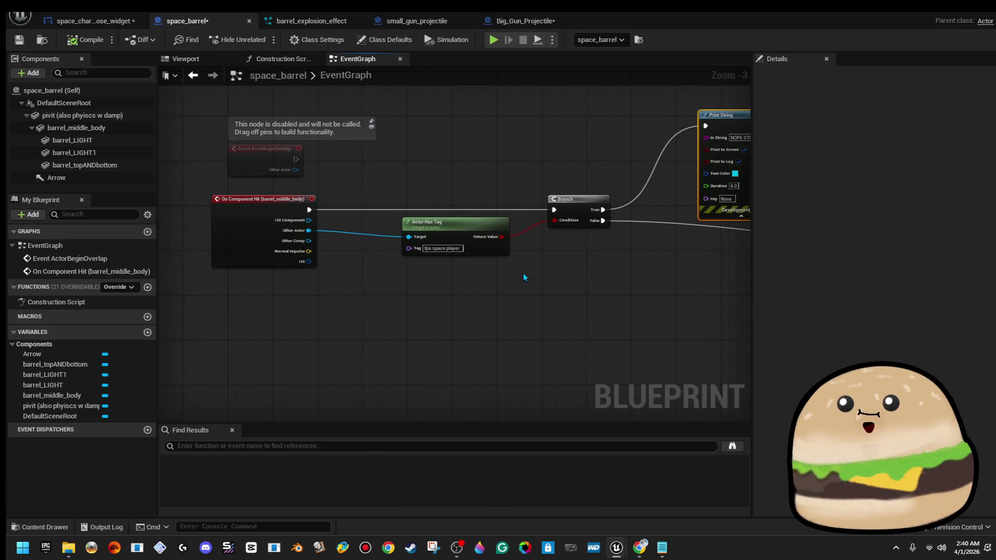
pyautogui.moveTo(524, 281)
pyautogui.mouseDown()
pyautogui.moveTo(340, 294)
pyautogui.moveTo(260, 312)
pyautogui.mouseUp()
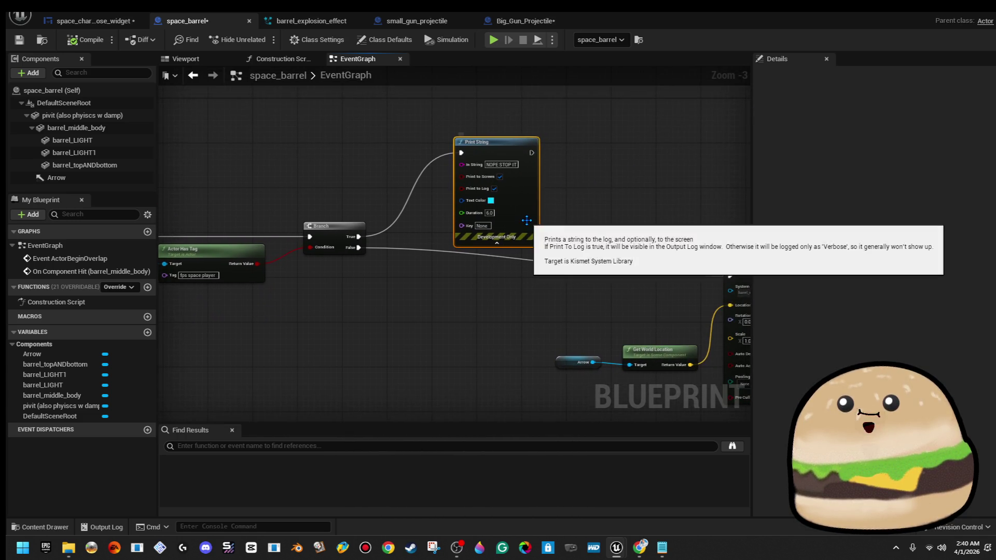
pyautogui.moveTo(527, 221); pyautogui.dragTo(461, 200)
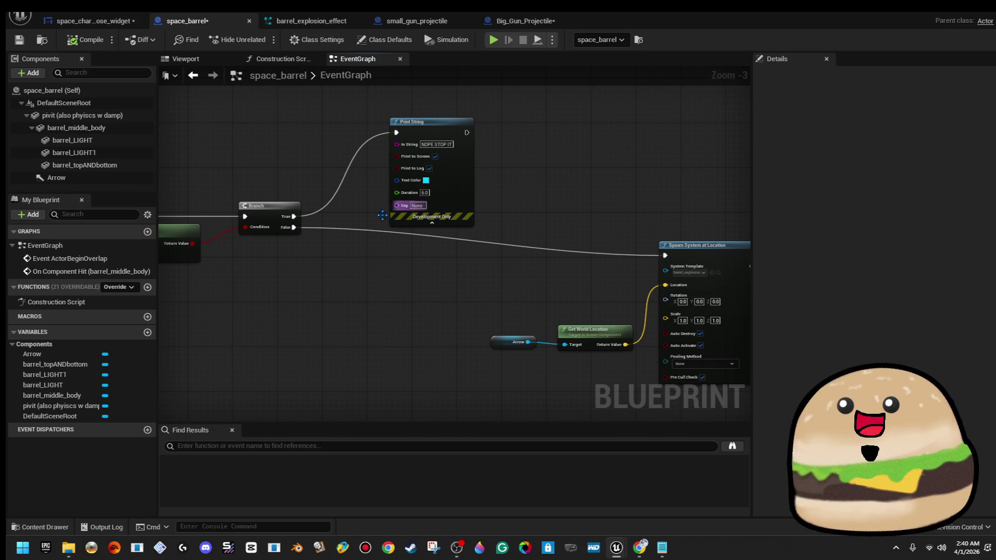
pyautogui.scroll(3, 293, 225)
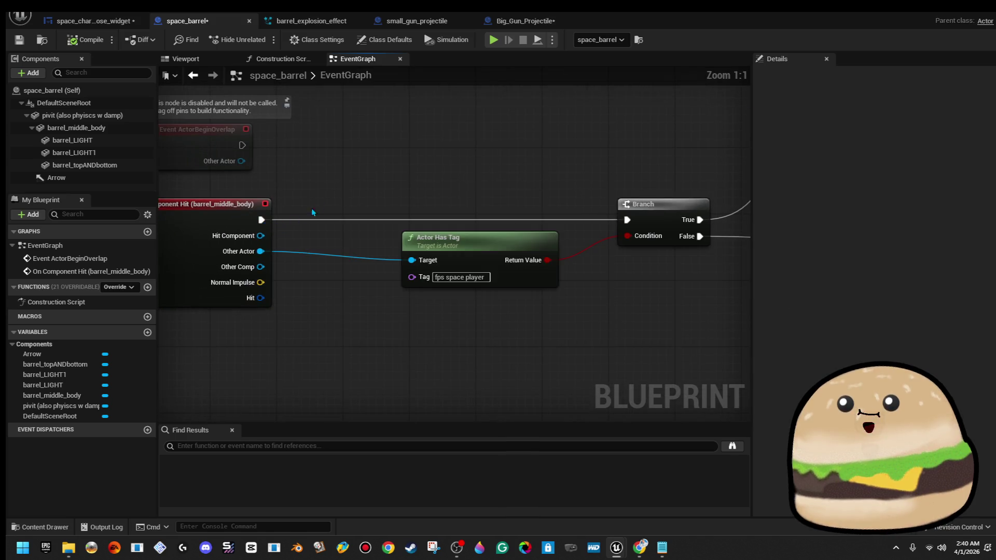
pyautogui.moveTo(268, 228); pyautogui.dragTo(467, 181)
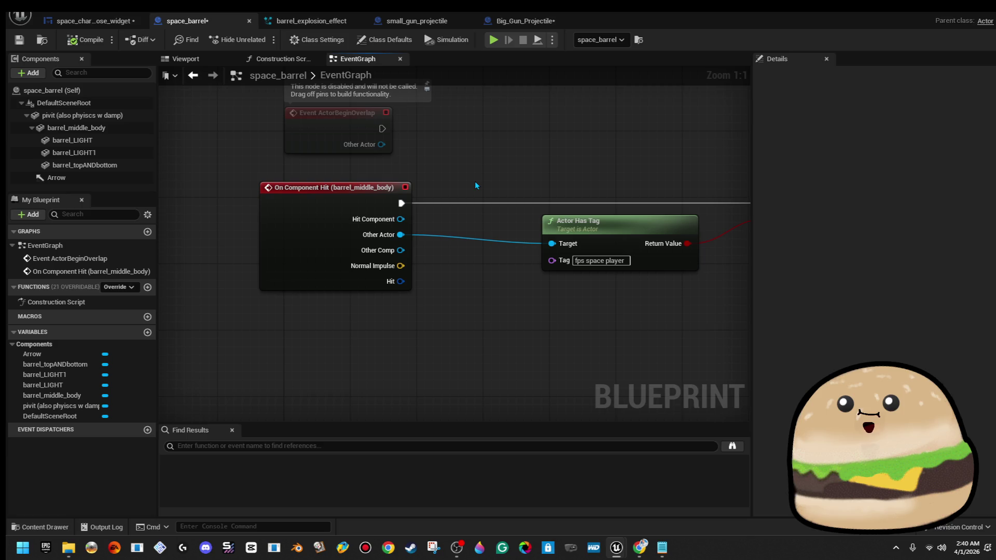
pyautogui.moveTo(526, 180); pyautogui.dragTo(294, 194)
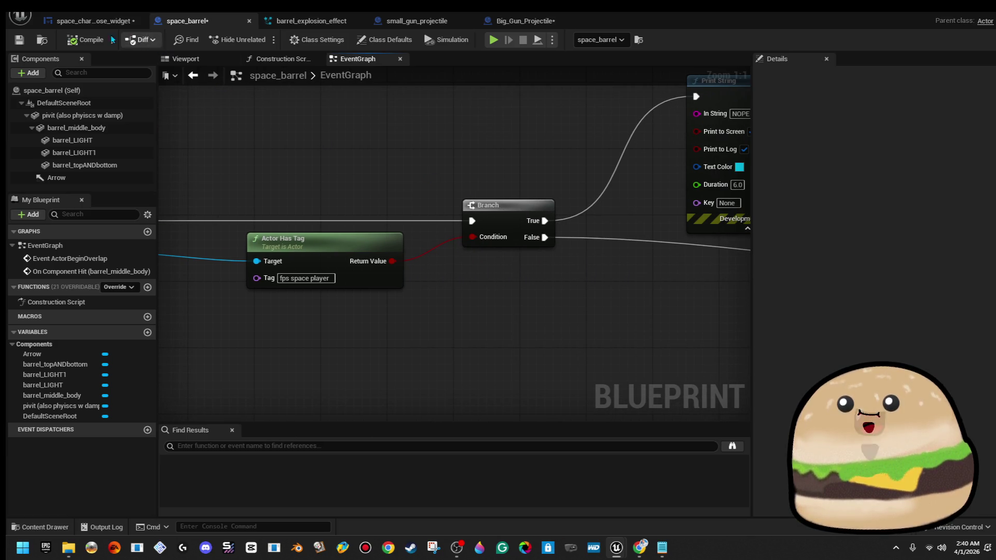
pyautogui.click(941, 15)
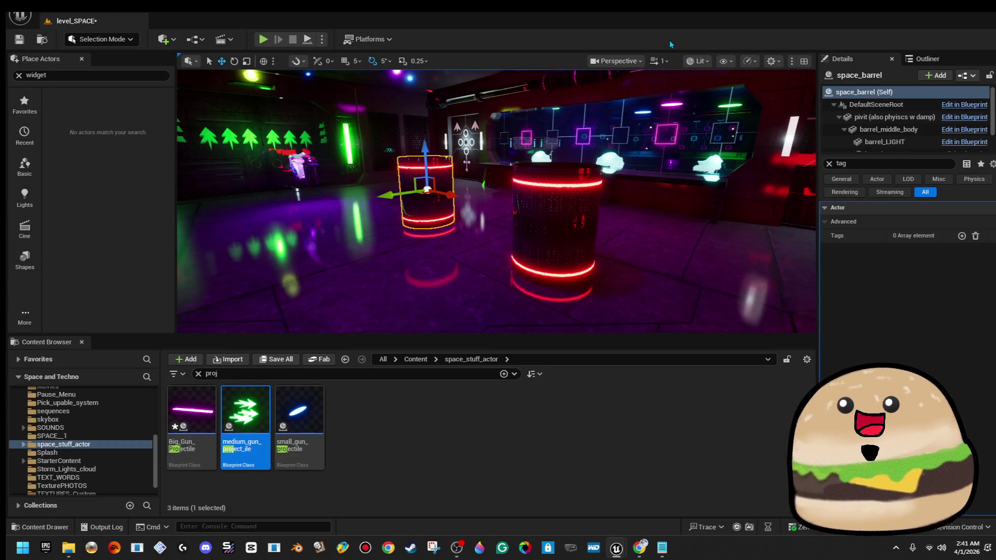
# Step: Start the level playing and bring Branch, Print String, Spawn System at Location, and the tag check into view
pyautogui.click(263, 39)
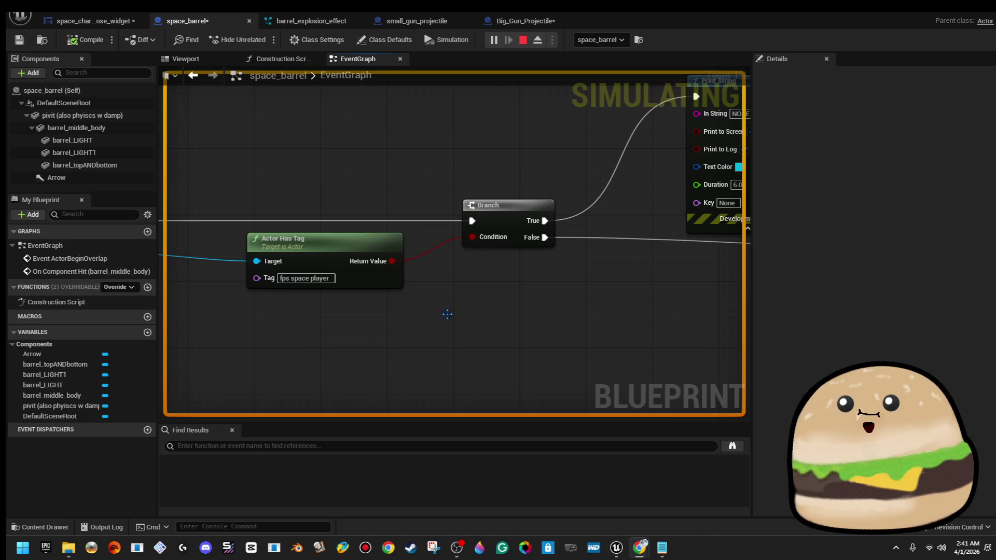
pyautogui.scroll(-3, 460, 315)
pyautogui.moveTo(599, 286); pyautogui.dragTo(327, 311)
pyautogui.scroll(4, 562, 259)
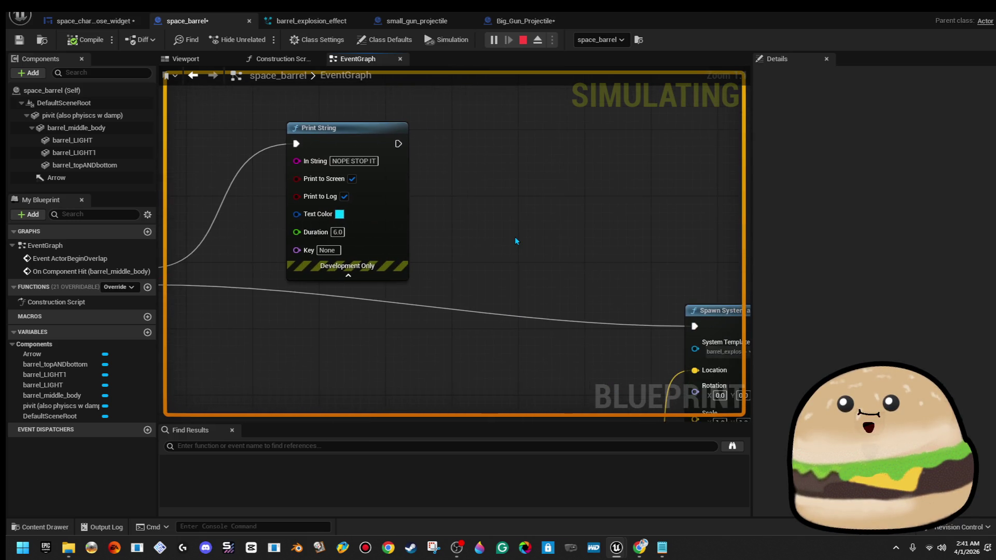
pyautogui.scroll(-2, 516, 241)
pyautogui.moveTo(498, 231); pyautogui.dragTo(309, 153)
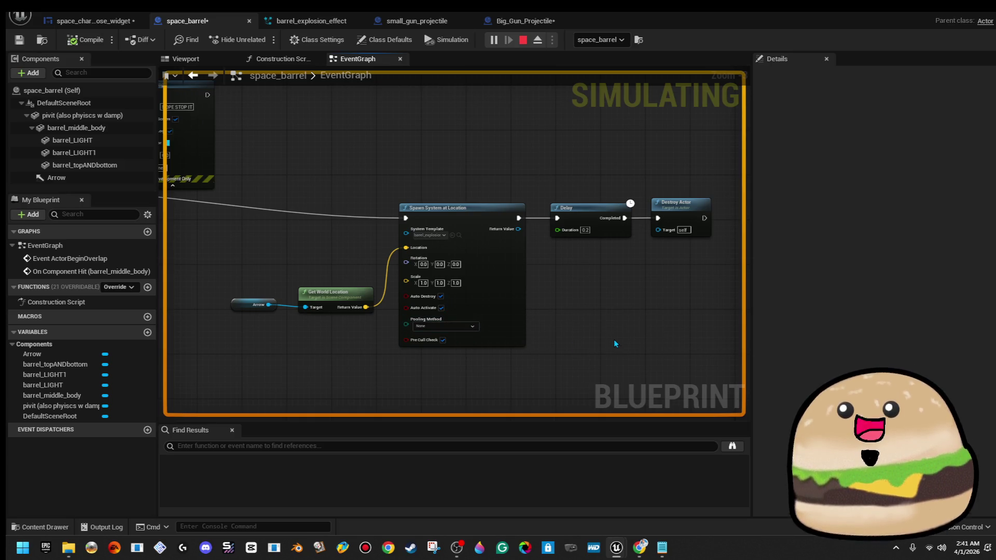
pyautogui.moveTo(253, 188); pyautogui.dragTo(425, 194)
pyautogui.scroll(-3, 556, 198)
pyautogui.moveTo(589, 204)
pyautogui.mouseDown()
pyautogui.moveTo(582, 220)
pyautogui.moveTo(500, 259)
pyautogui.moveTo(467, 239)
pyautogui.moveTo(259, 238)
pyautogui.moveTo(513, 228)
pyautogui.mouseUp()
pyautogui.scroll(1, 500, 259)
# Step: Break the Branch's False link to Spawn System at Location and move Print String up and right
pyautogui.rightClick(343, 218)
pyautogui.click(497, 268)
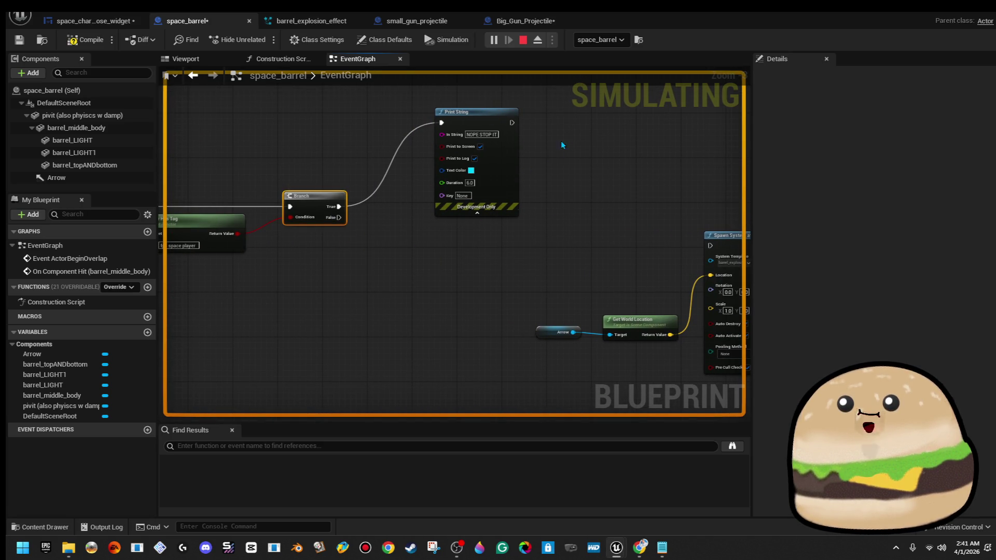
pyautogui.moveTo(500, 173); pyautogui.dragTo(551, 140)
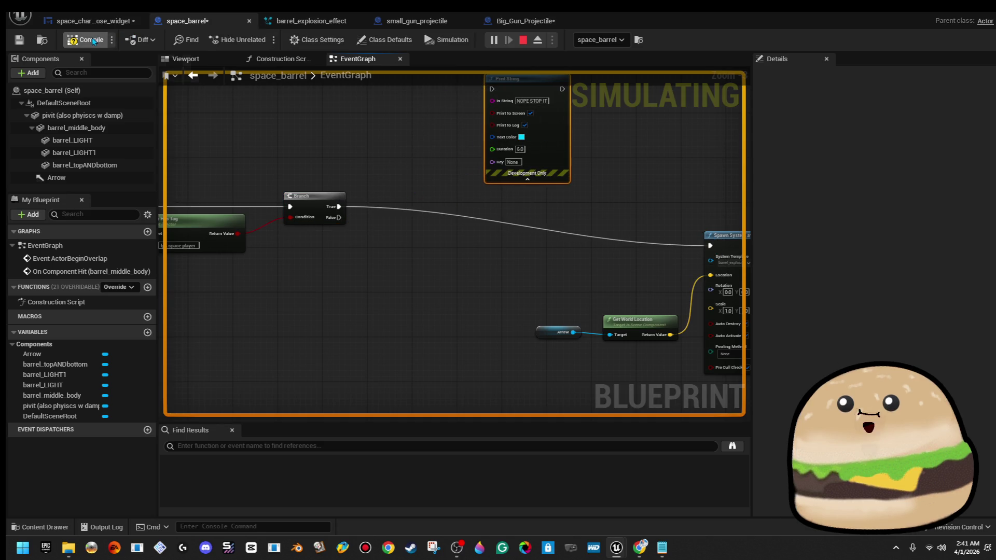
pyautogui.click(86, 20)
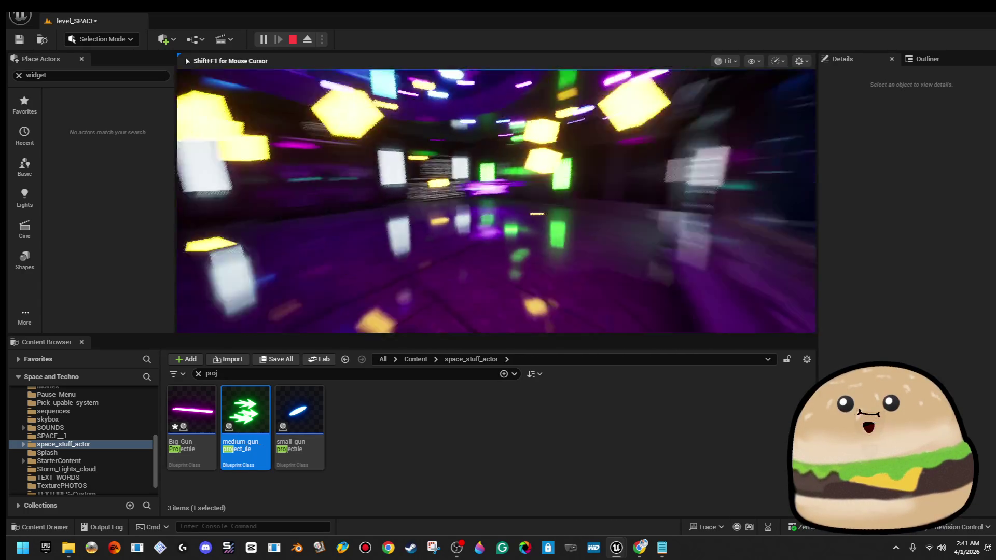
# Step: Free the mouse with Shift+F1 and stop the playtest, returning to the level_SPACE editor
pyautogui.hotkey('shift', 'F1')
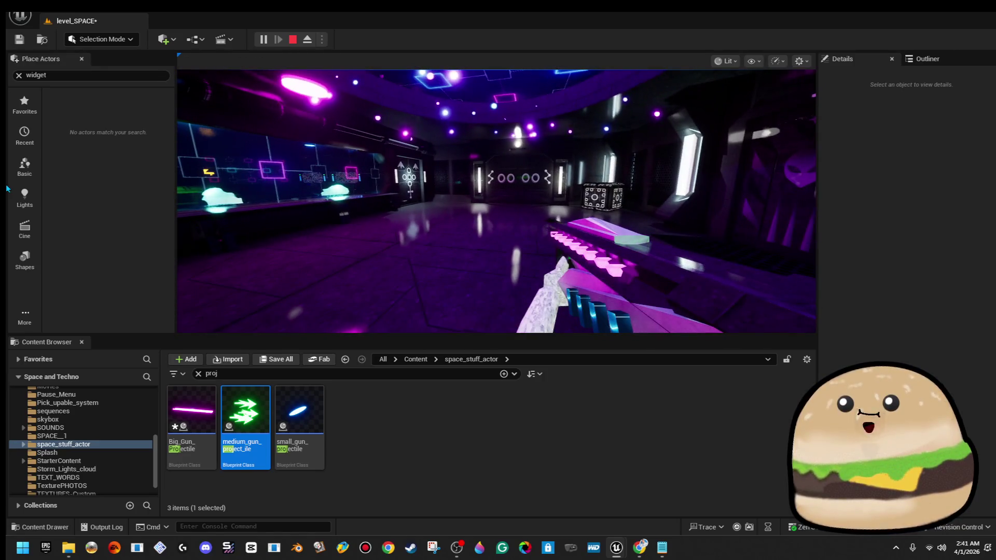
pyautogui.press('Escape')
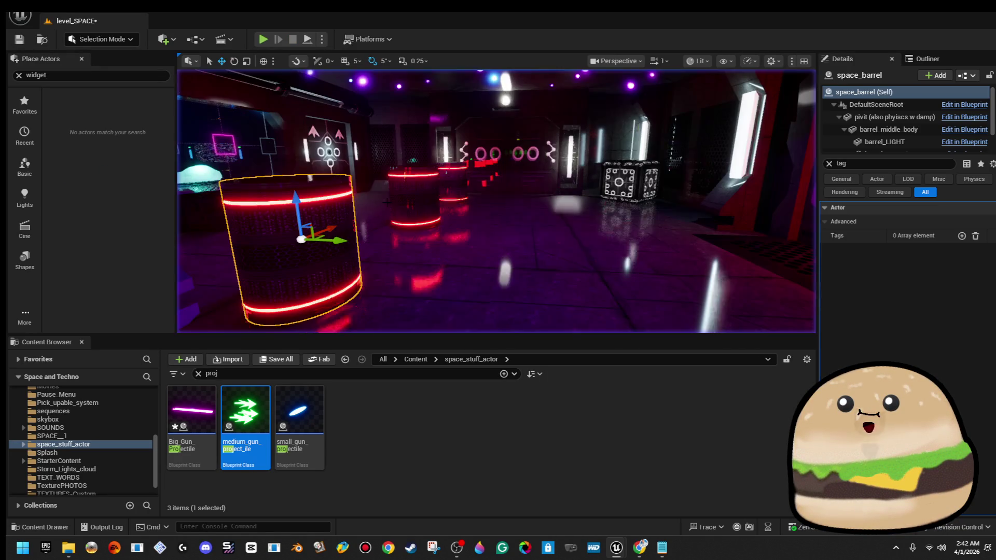